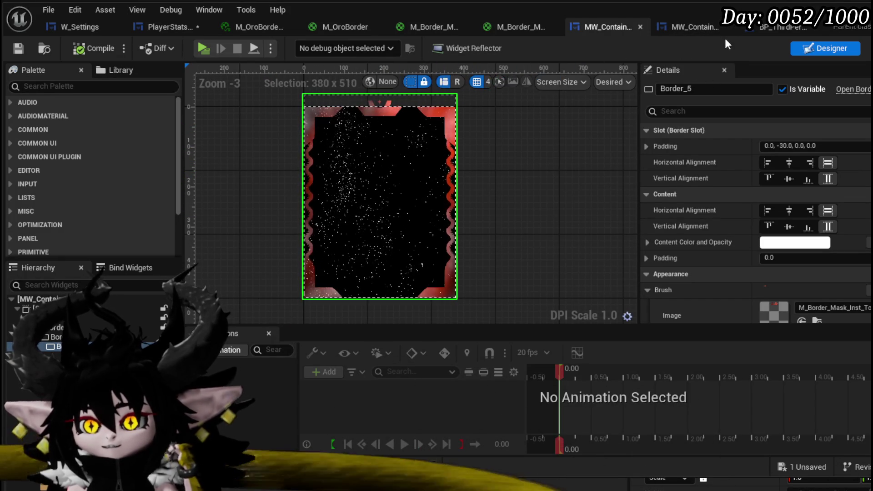
In MW_ContainerBorderBig, rename the SetColor function to SetWidgetColor, then compile the blueprint.
left_click(704, 31)
scroll(184, 157, "up", 5)
right_click(44, 160)
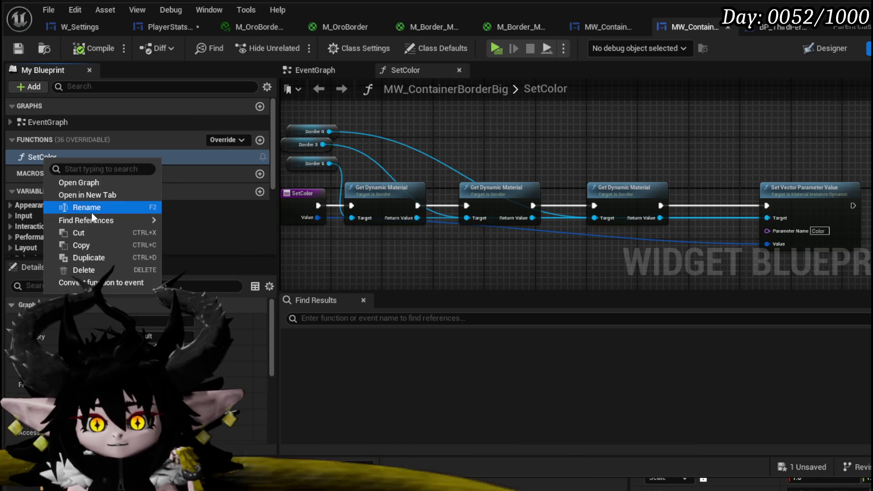
left_click(91, 207)
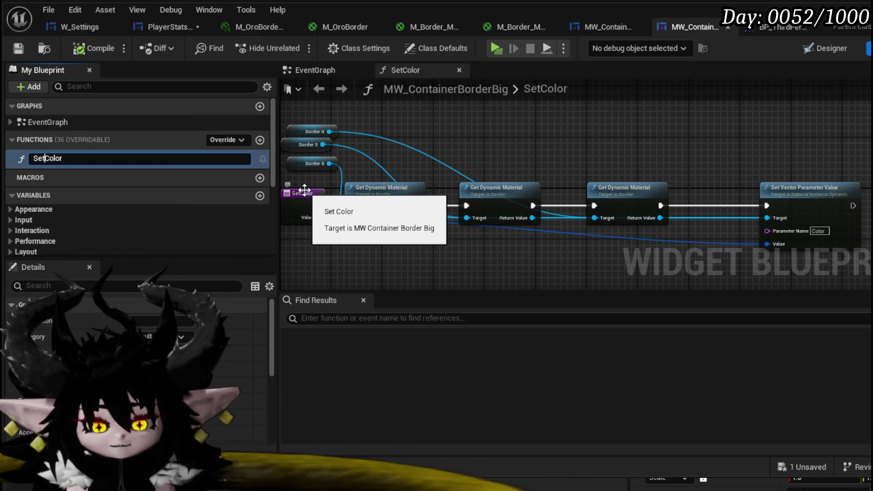
type("Widg")
key("Return")
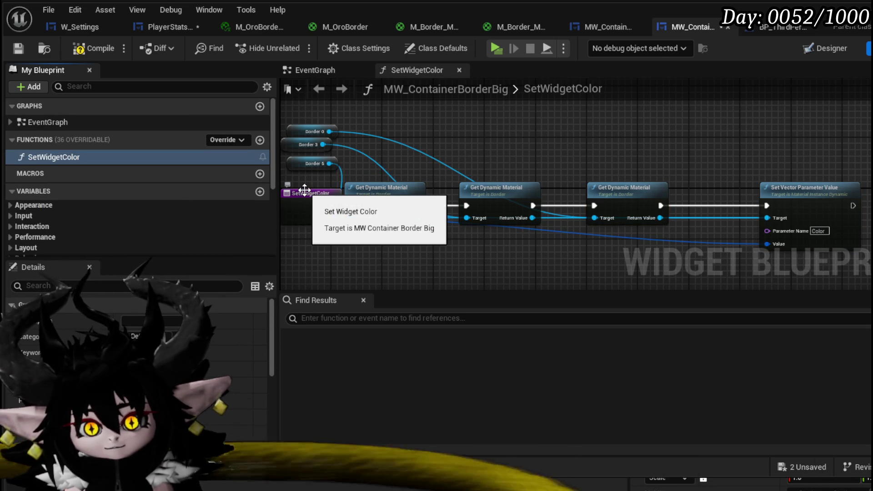
left_click(91, 52)
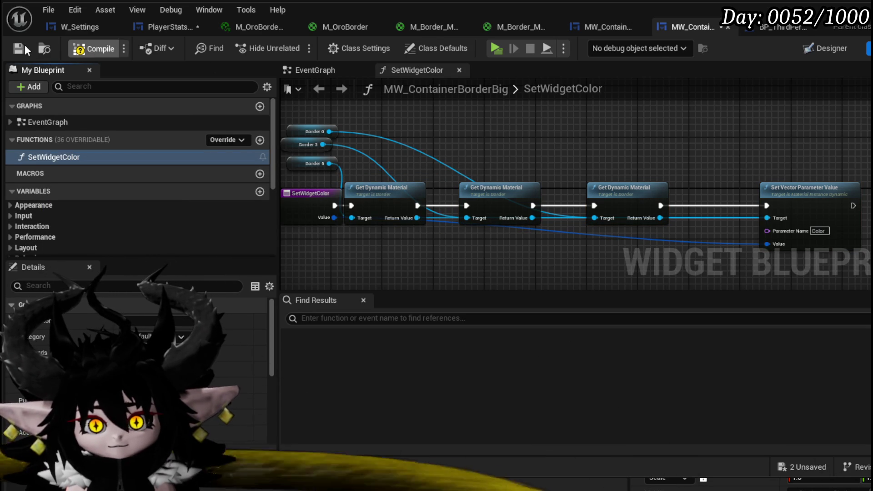
Save MW_ContainerBorderBig and add the 'Color' interface under Class Settings' Implemented Interfaces.
left_click(24, 47)
scroll(266, 228, "down", 3)
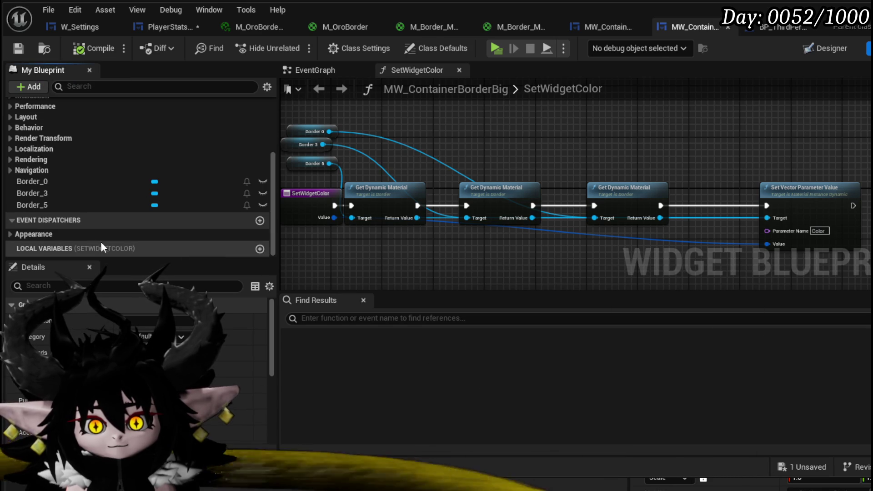
scroll(145, 340, "down", 3)
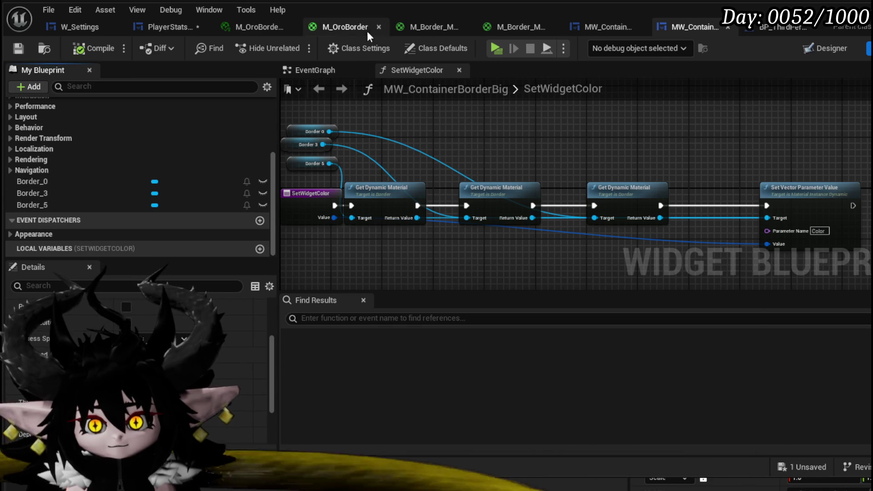
left_click(364, 48)
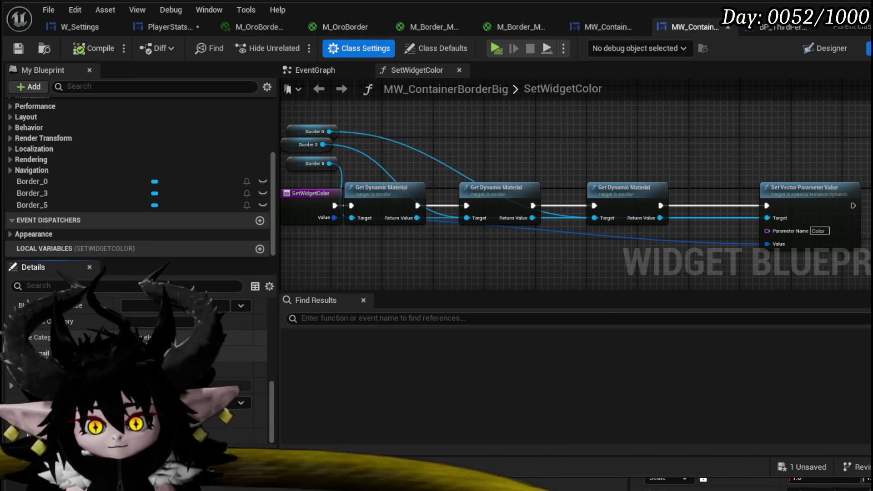
scroll(136, 354, "up", 5)
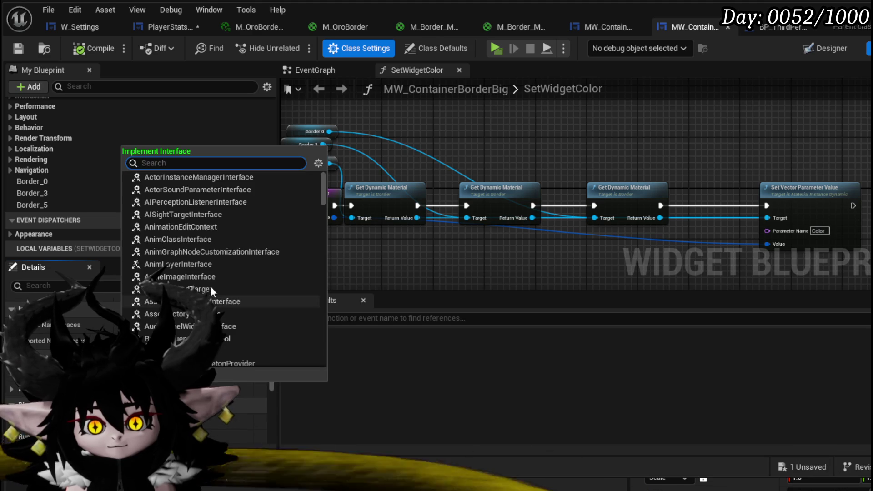
type("c")
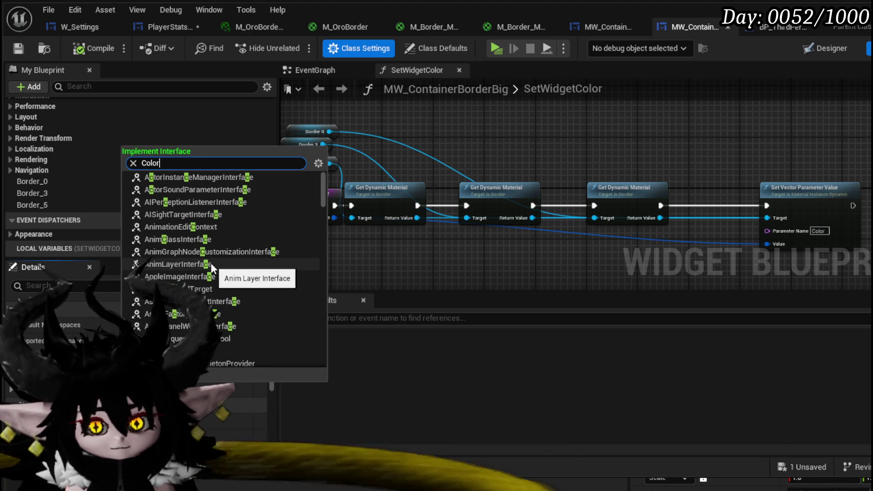
key("Escape")
key("Return")
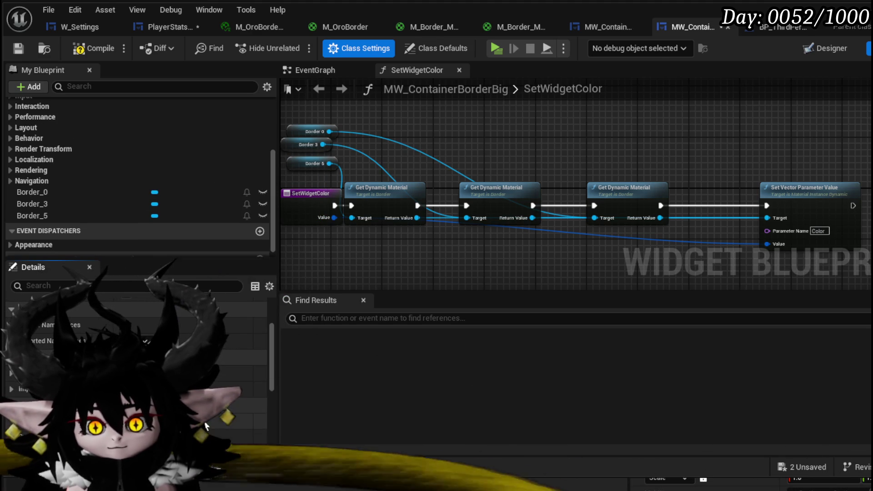
scroll(52, 192, "up", 5)
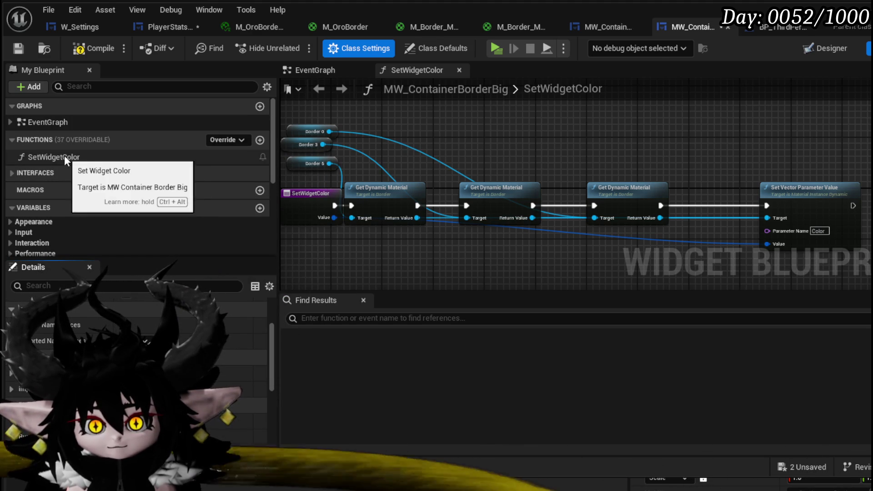
left_click(14, 173)
Have Event SetColor call Set Widget Color with its Color as Value, then switch to PlayerStatsHUD.
double_click(52, 188)
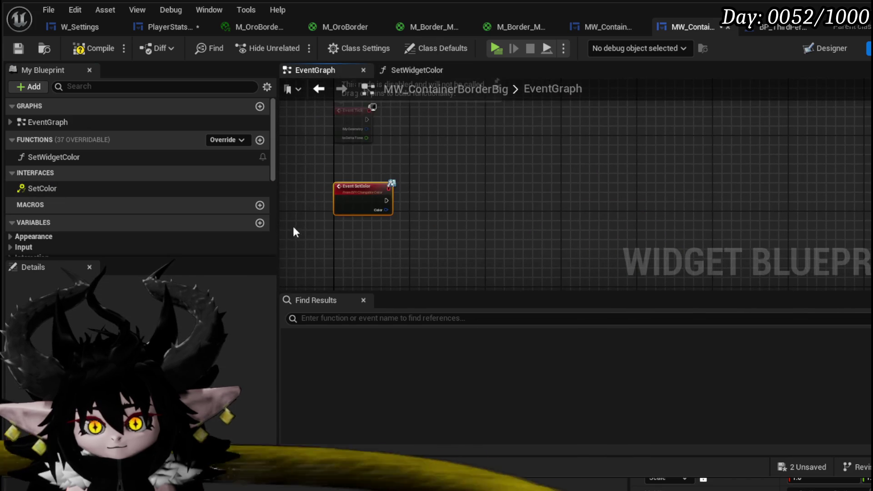
mouse_move(121, 161)
left_mouse_down()
mouse_move(452, 193)
mouse_move(415, 184)
mouse_move(444, 203)
left_mouse_up()
scroll(396, 197, "up", 3)
left_click(376, 223)
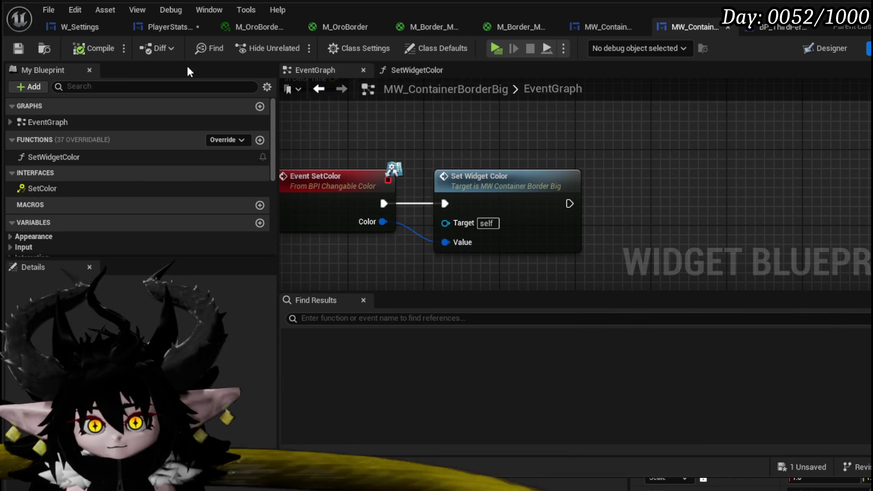
left_click(165, 25)
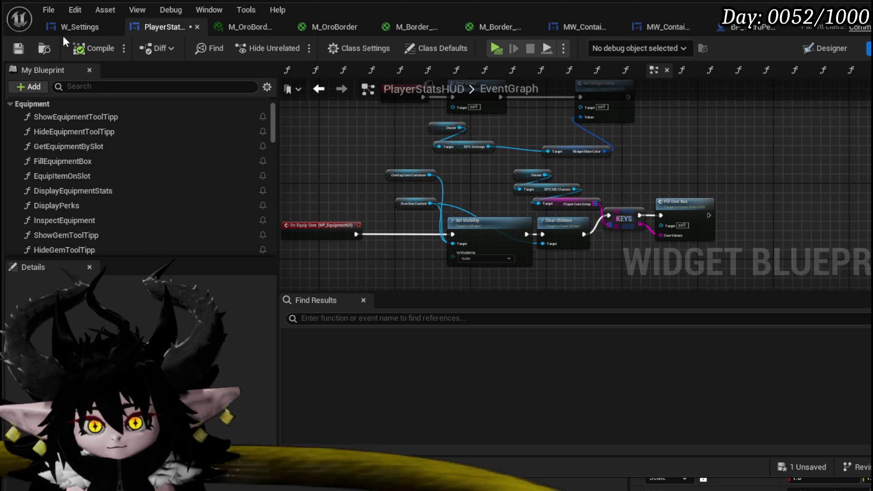
Save PlayerStatsHUD and inspect its SetWidgetColor function graph.
left_click(18, 49)
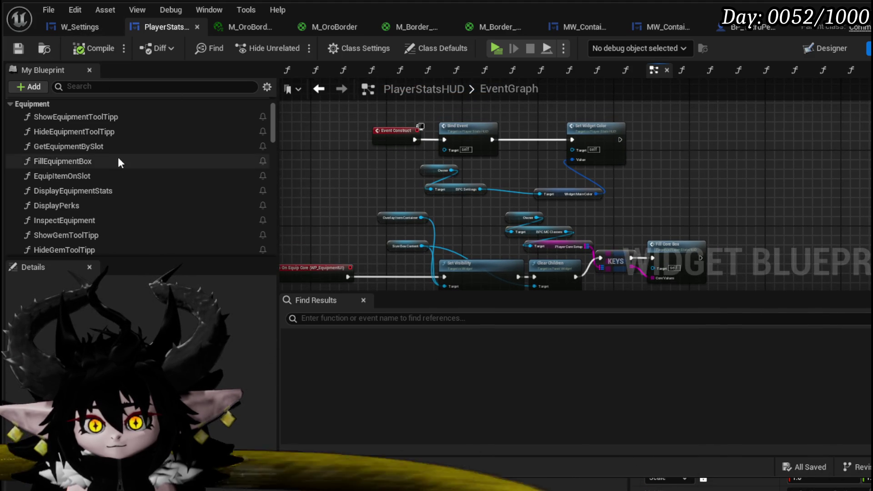
scroll(104, 168, "down", 3)
scroll(105, 164, "down", 5)
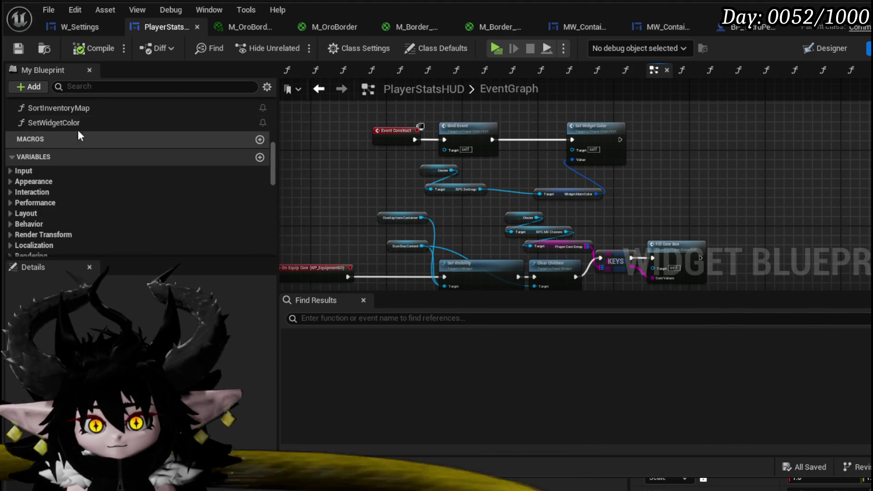
double_click(78, 122)
left_click_drag(357, 173, 358, 167)
scroll(407, 157, "up", 4)
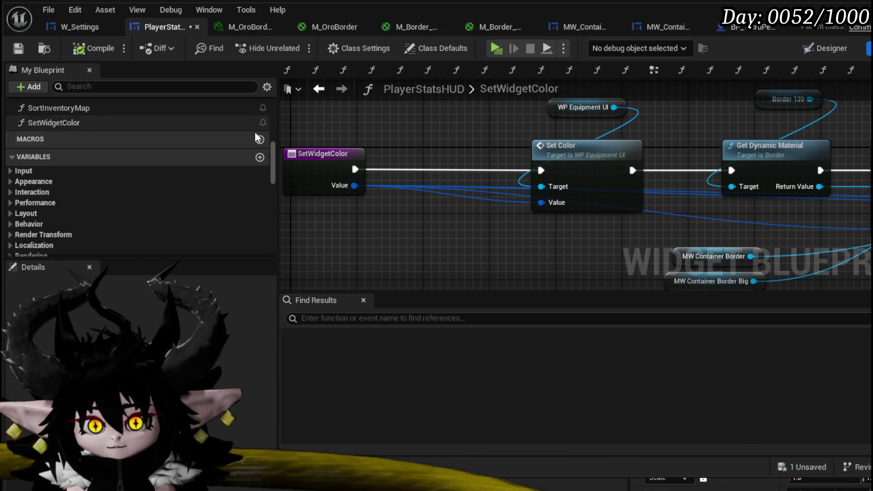
left_click(19, 49)
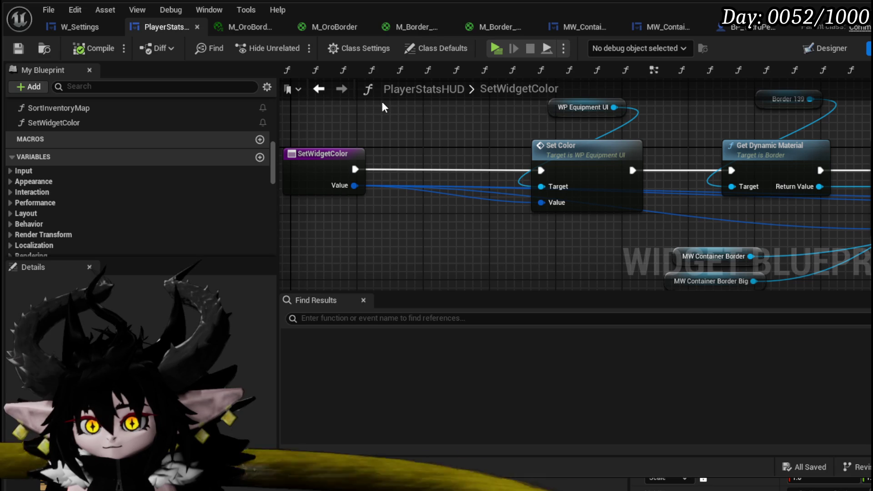
In the EventGraph, delete and then undo-restore the Set Widget Color and Widget Main Color nodes, and compile.
left_click(319, 89)
scroll(501, 177, "up", 3)
left_click_drag(528, 191, 531, 198)
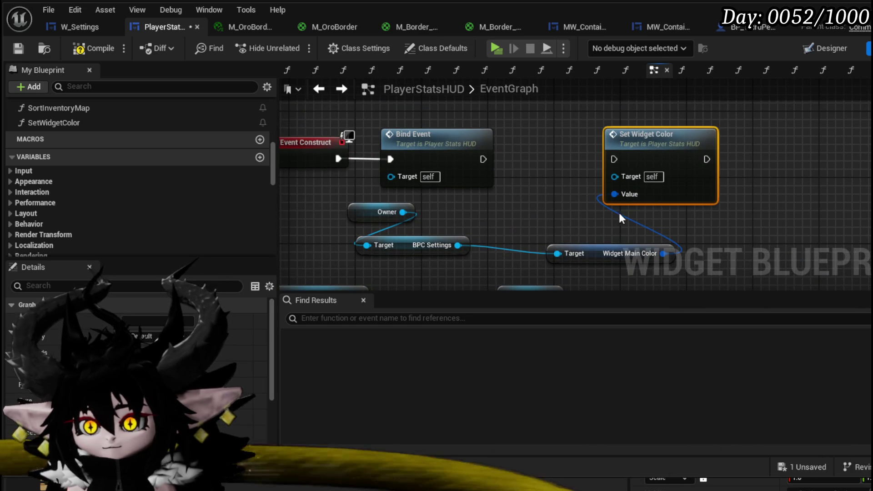
key("Delete")
left_click(415, 249)
key("Delete")
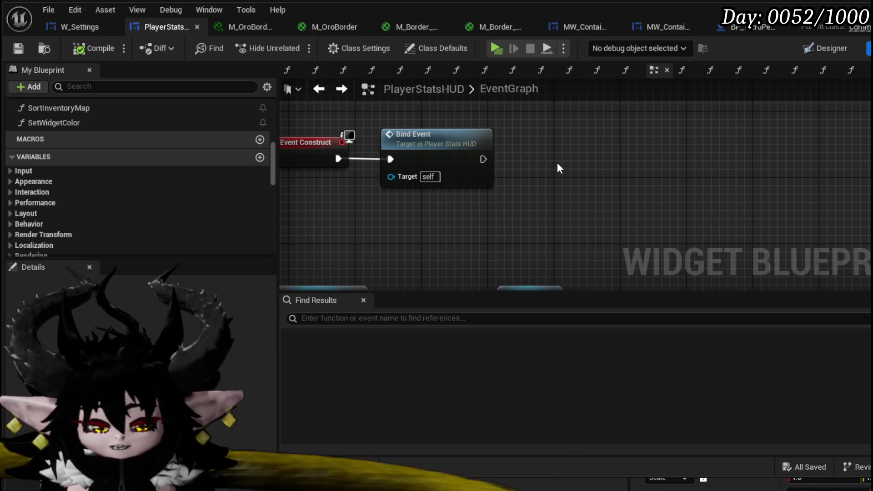
key("ctrl+z")
key("ctrl+z")
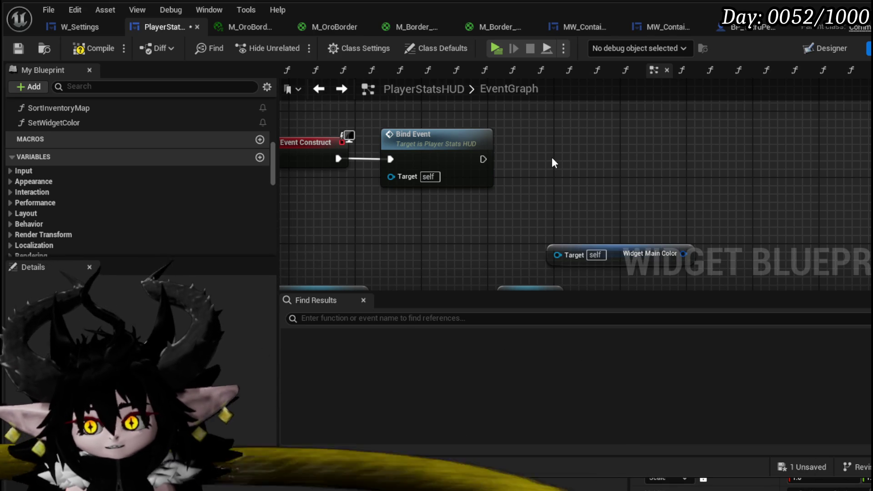
key("ctrl+z")
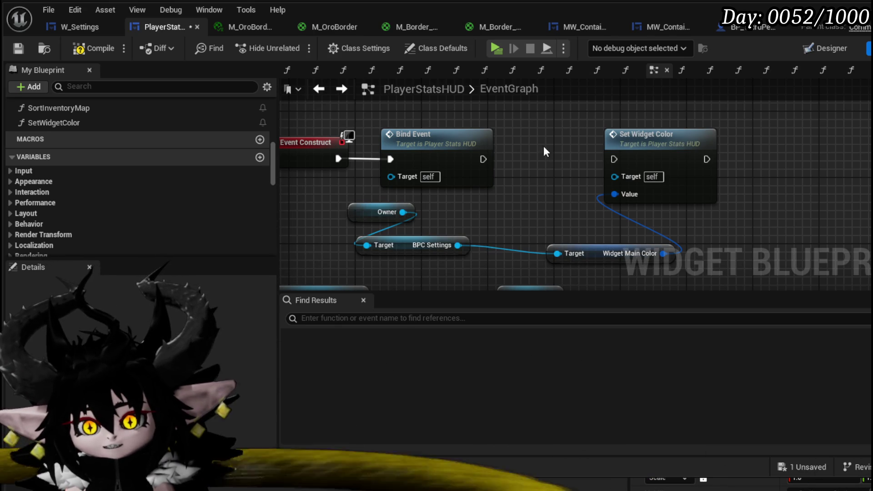
left_click(83, 43)
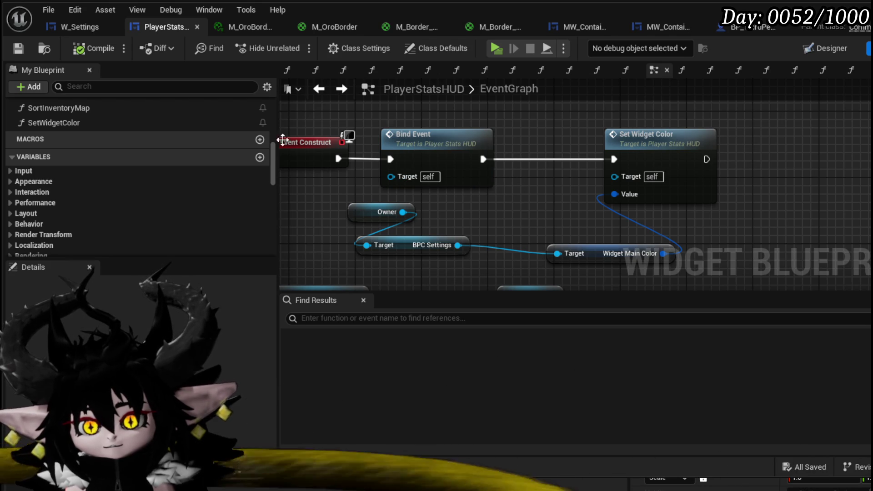
Review the EventGraph chain, then add the 'Color' interface to PlayerStatsHUD in Class Settings.
scroll(182, 123, "up", 3)
scroll(190, 127, "up", 2)
scroll(189, 126, "down", 5)
scroll(89, 163, "down", 3)
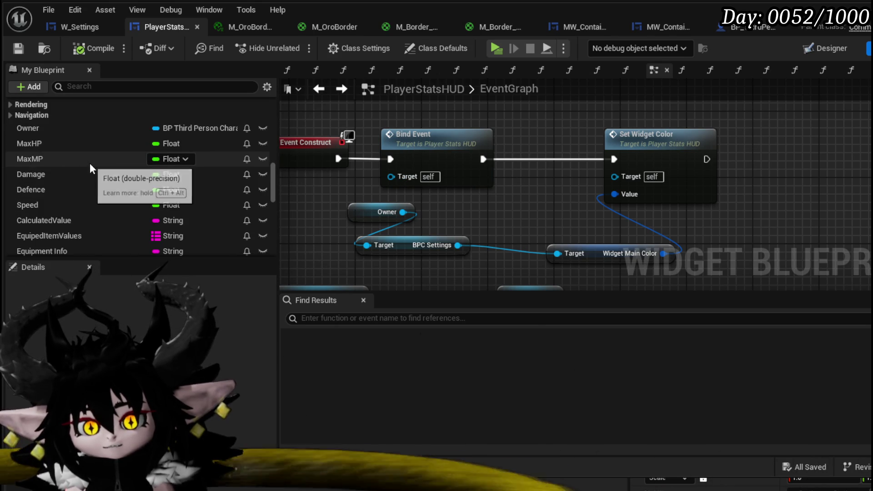
scroll(89, 162, "down", 10)
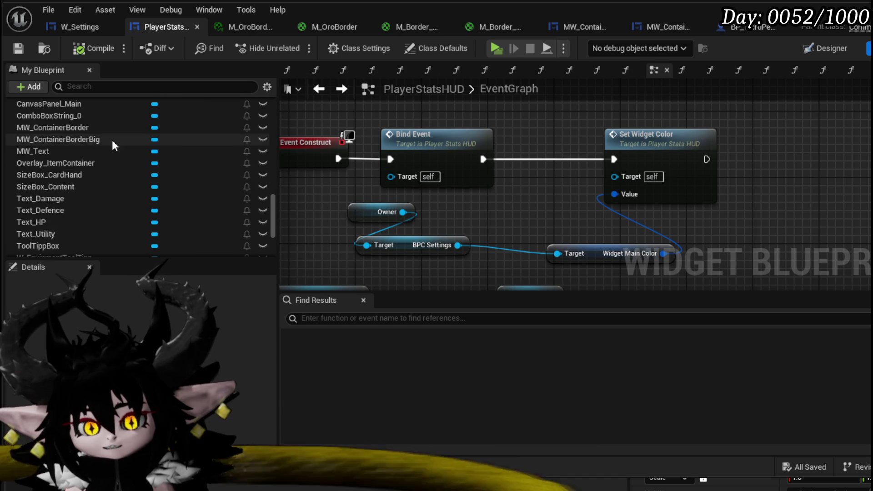
scroll(112, 138, "up", 15)
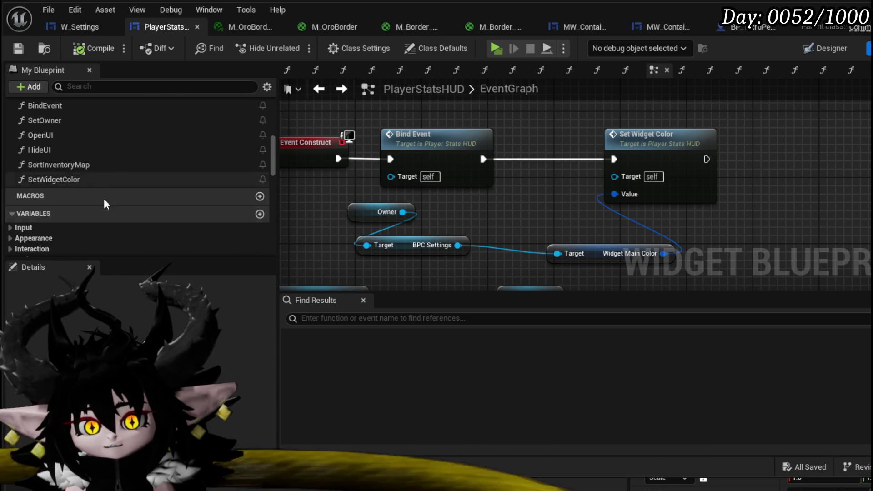
scroll(91, 168, "up", 5)
scroll(71, 159, "up", 2)
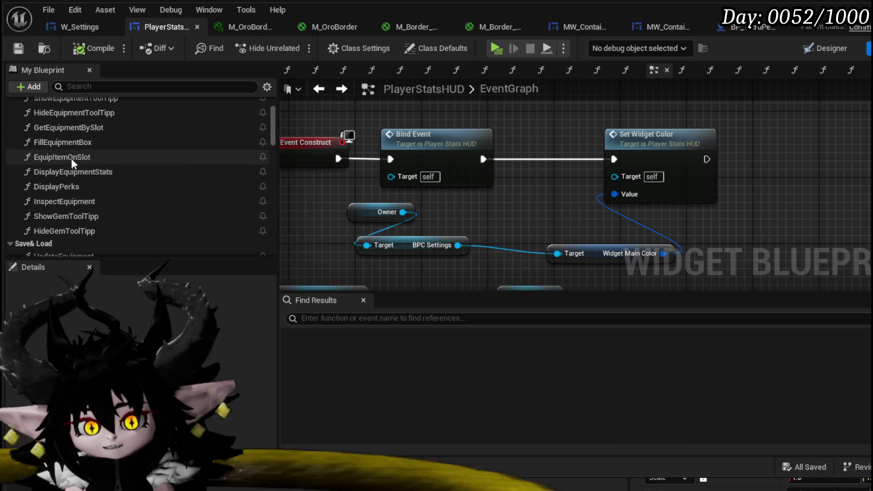
left_click(325, 48)
scroll(103, 204, "down", 8)
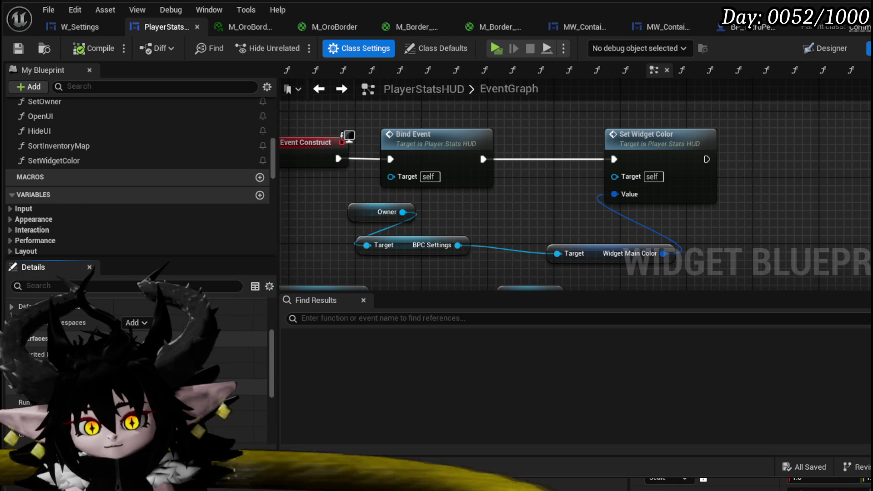
left_click(136, 322)
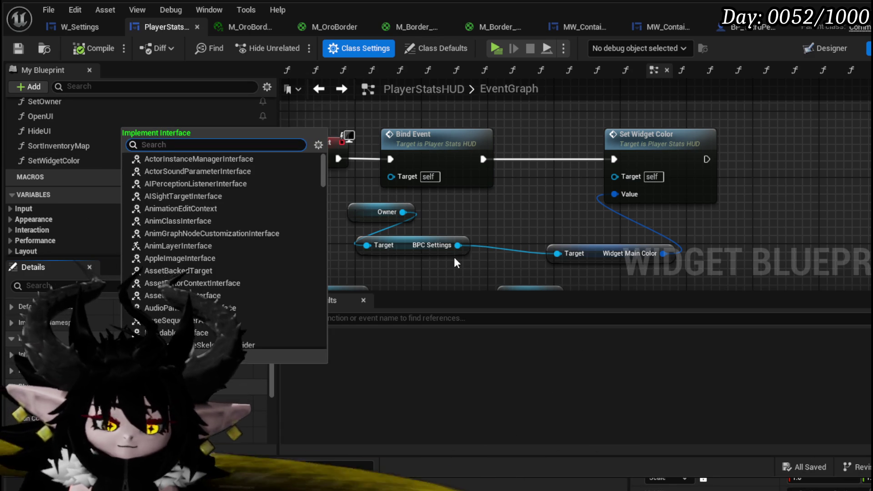
type("Color")
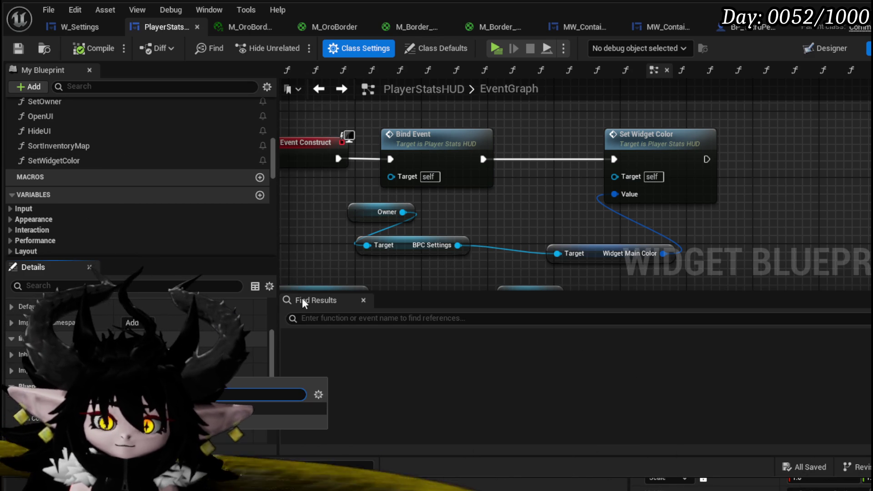
key("Return")
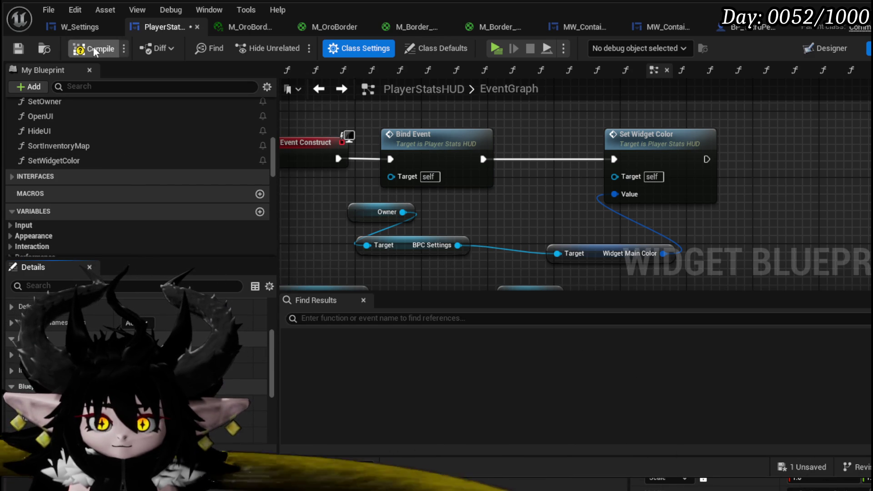
double_click(108, 162)
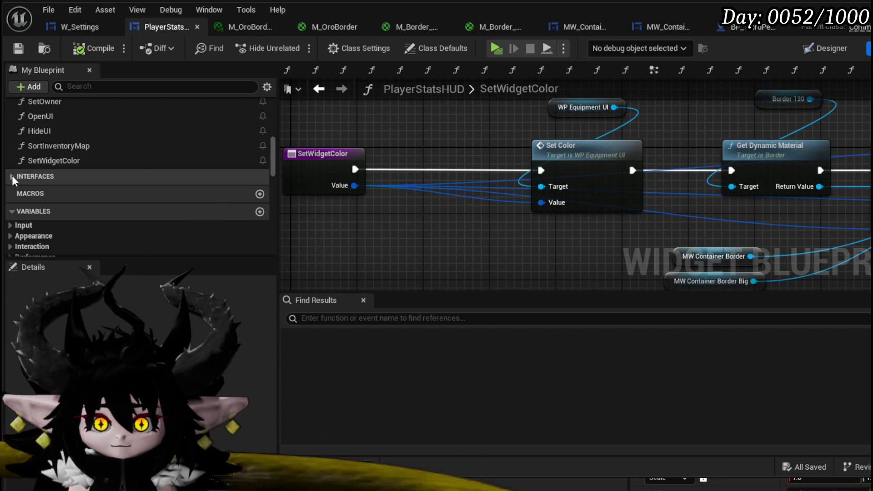
Look over the SetColor interface event and the SetWidgetColor function graph's nodes.
left_click(12, 176)
double_click(56, 190)
double_click(87, 160)
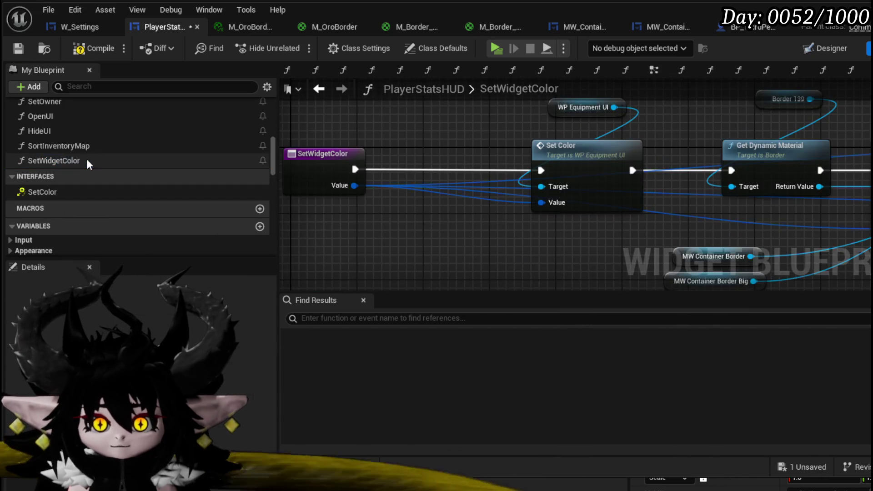
mouse_move(584, 171)
left_mouse_down()
mouse_move(371, 177)
mouse_move(514, 183)
left_mouse_up()
scroll(458, 177, "down", 2)
mouse_move(457, 177)
left_mouse_down()
mouse_move(361, 175)
mouse_move(443, 182)
left_mouse_up()
mouse_move(317, 190)
left_mouse_down()
mouse_move(587, 198)
mouse_move(590, 247)
mouse_move(613, 192)
left_mouse_up()
left_click_drag(674, 195, 371, 177)
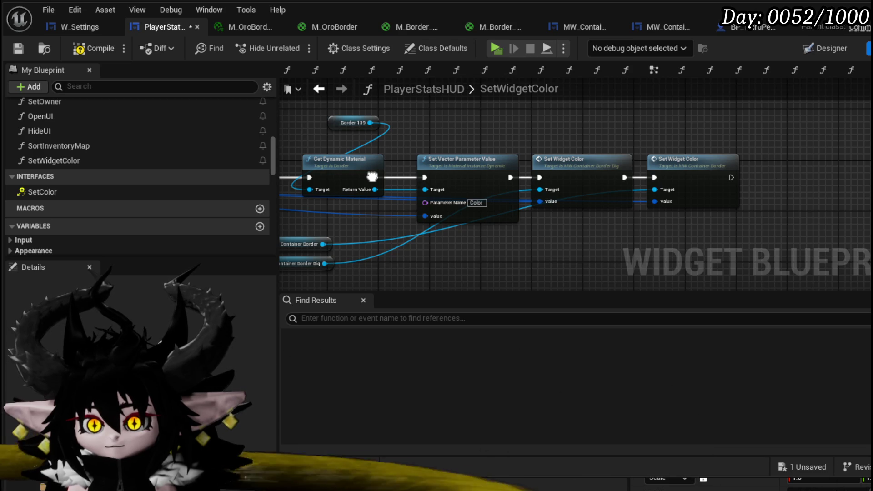
left_click_drag(372, 177, 503, 172)
Delete the surplus Set Color, Set Widget Color and MW Container Border nodes, save, and place a SetWidgetColor call.
left_click_drag(381, 119, 385, 188)
mouse_move(728, 134)
left_mouse_down()
mouse_move(612, 127)
mouse_move(788, 228)
left_mouse_up()
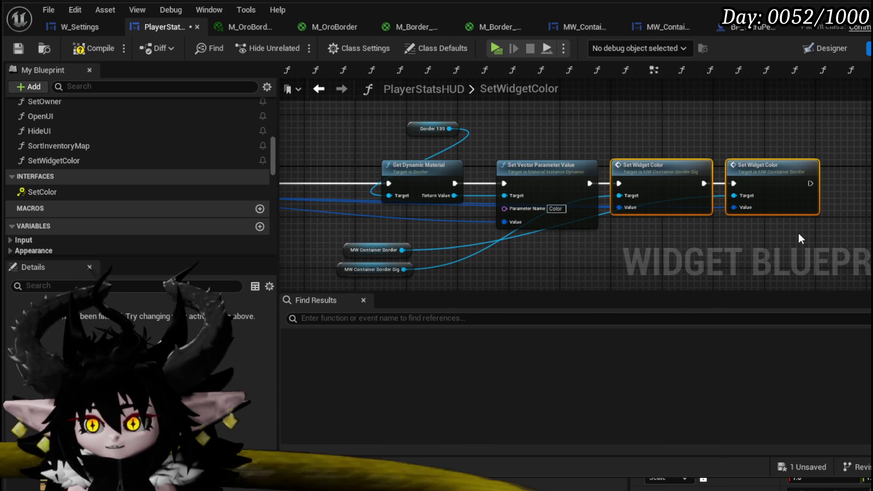
key("Delete")
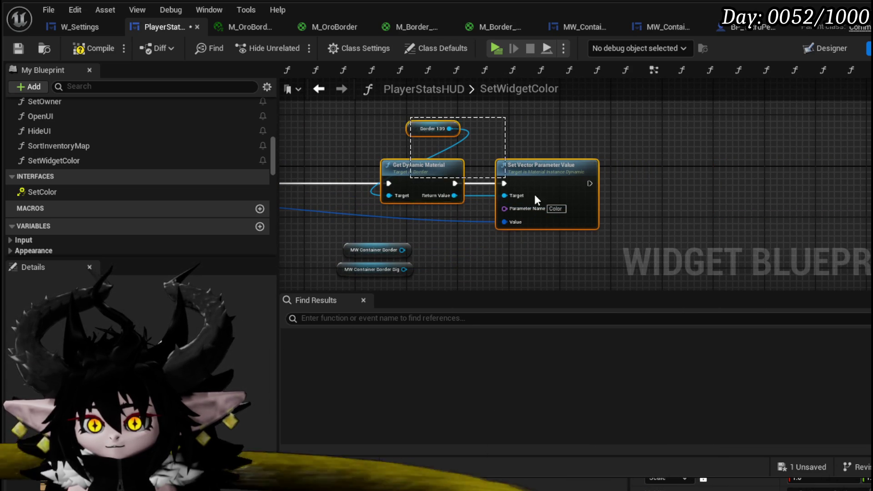
left_click_drag(496, 172, 649, 131)
mouse_move(482, 200)
left_mouse_down()
mouse_move(616, 250)
mouse_move(524, 244)
left_mouse_up()
key("Delete")
mouse_move(732, 182)
left_mouse_down()
mouse_move(548, 190)
mouse_move(489, 182)
left_mouse_up()
left_click(537, 146)
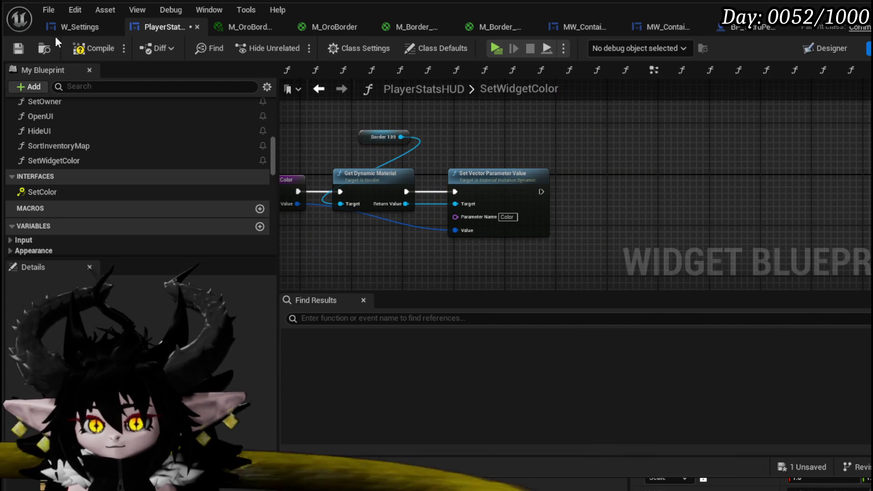
left_click(17, 48)
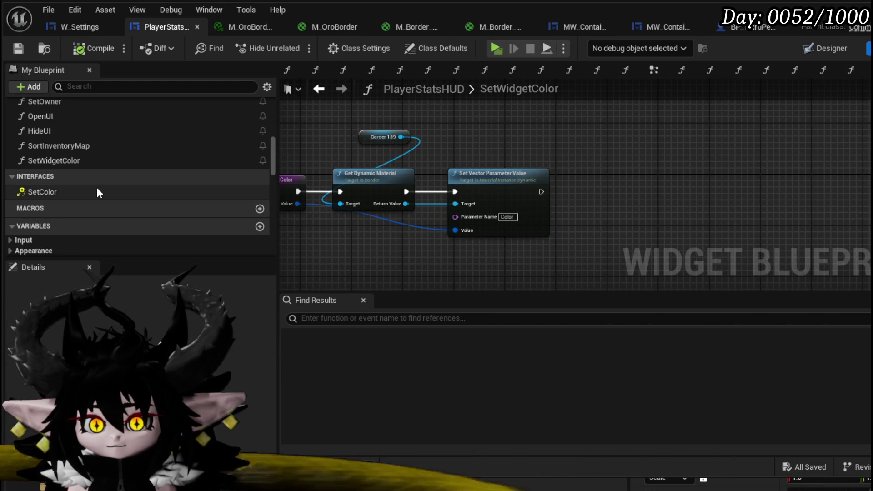
double_click(96, 190)
left_click_drag(72, 163, 711, 176)
Connect Event SetColor to Set Widget Color, check the MW_ContainerBorder and W_Settings tabs, and return to PlayerStatsHUD.
mouse_move(653, 187)
left_mouse_down()
mouse_move(717, 205)
mouse_move(736, 191)
left_mouse_up()
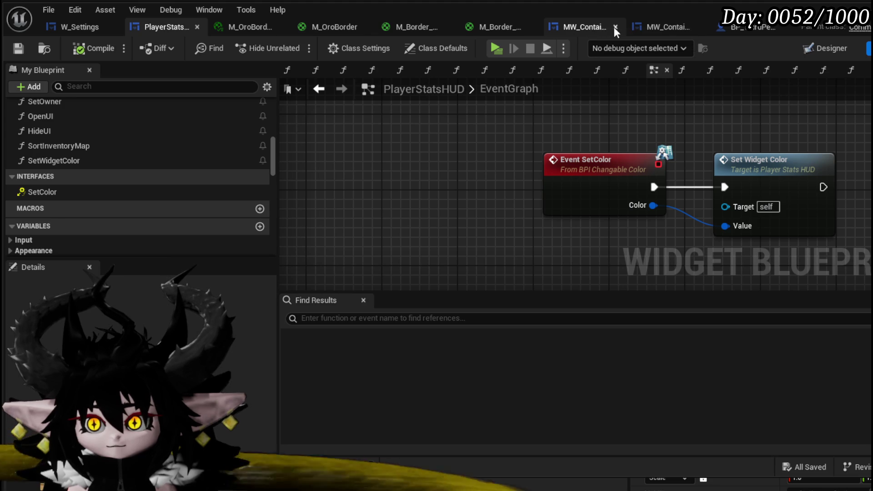
left_click(568, 27)
left_click(689, 31)
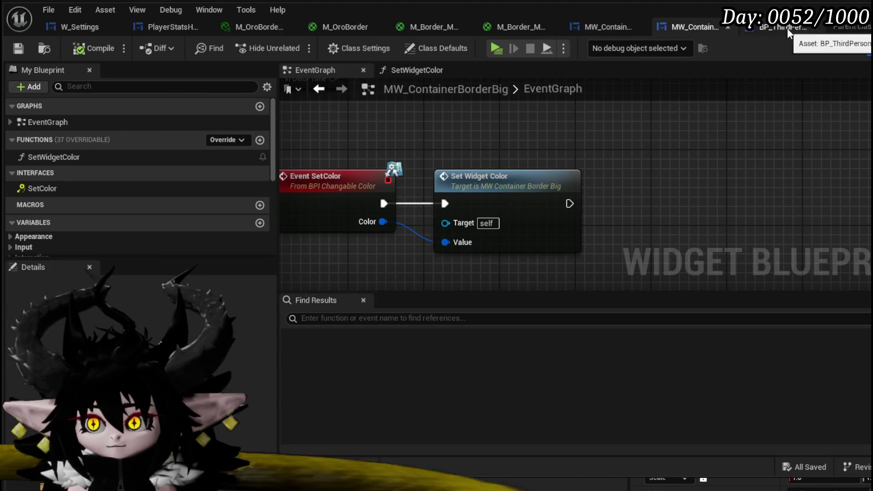
left_click(69, 29)
left_click(163, 28)
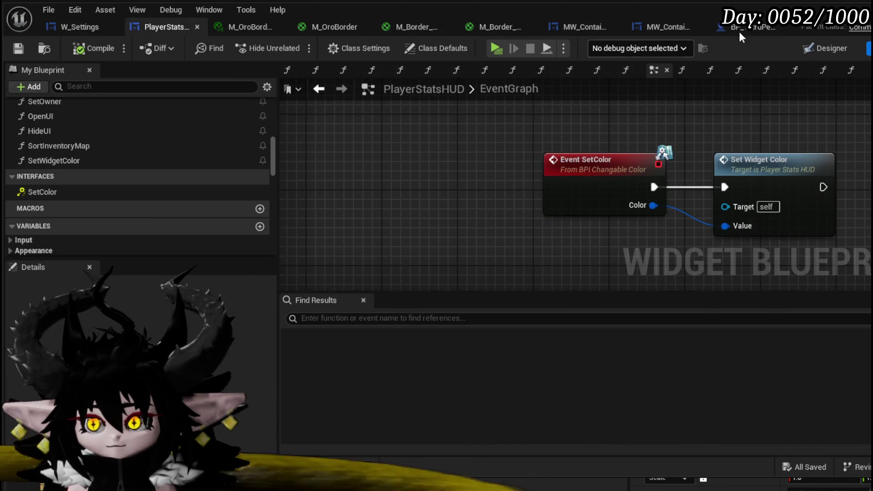
From PlayerStatsHUD's Designer, open WP_EquipmentUI and show its graph with Class Settings.
left_click(828, 48)
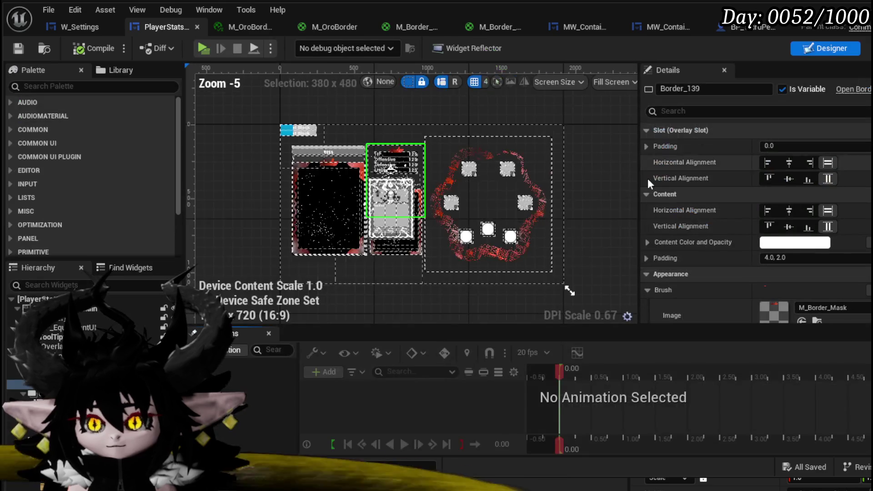
scroll(465, 183, "up", 3)
left_click(414, 122)
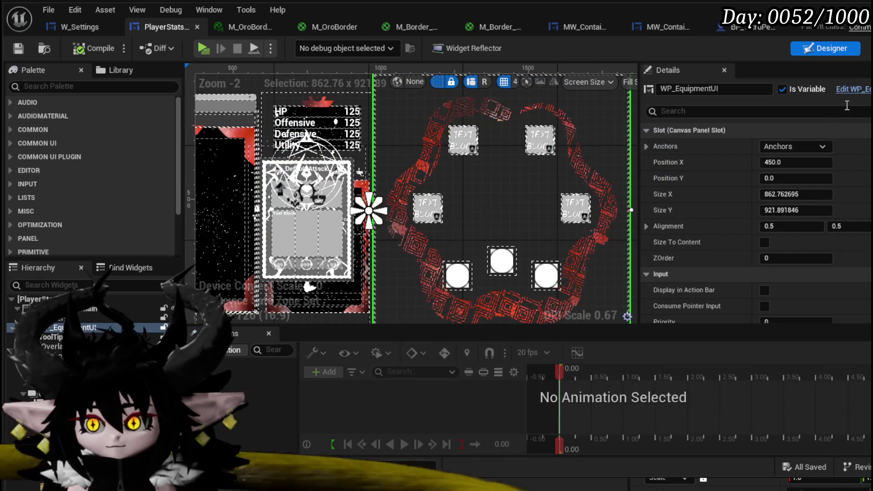
double_click(418, 236)
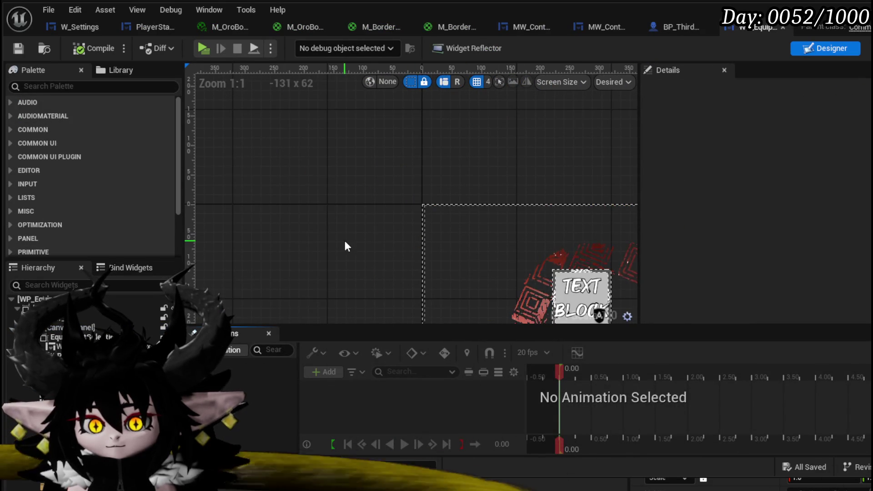
scroll(350, 250, "down", 2)
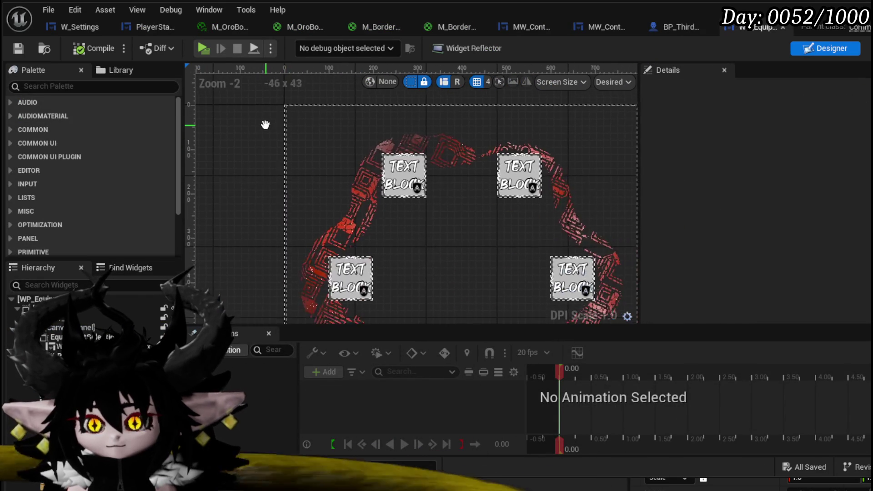
left_click(341, 184)
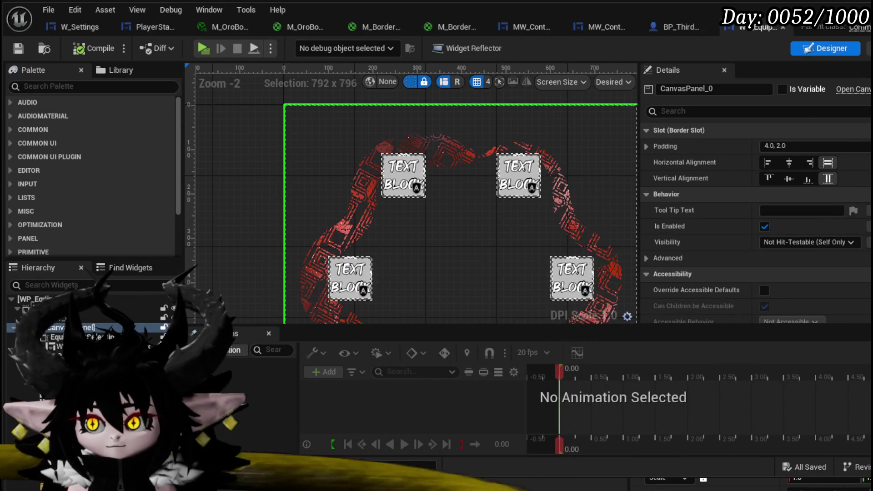
left_click(866, 48)
left_click(350, 50)
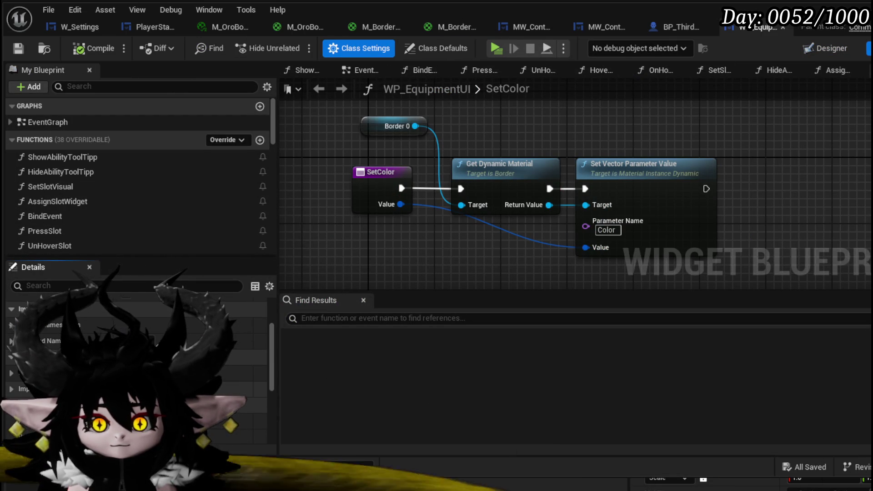
Add the BPI Changable Color interface to WP_EquipmentUI's Implemented Interfaces.
left_click(136, 389)
type("Color")
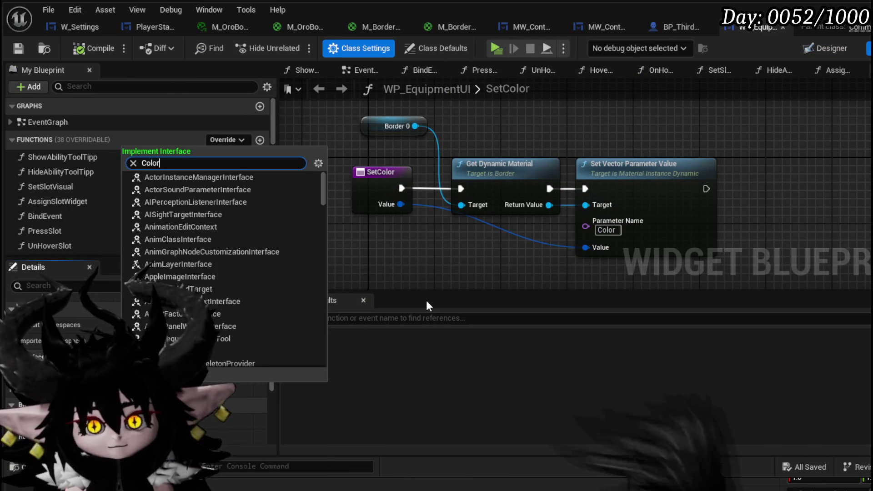
key("Escape")
left_click(231, 443)
left_click(208, 429)
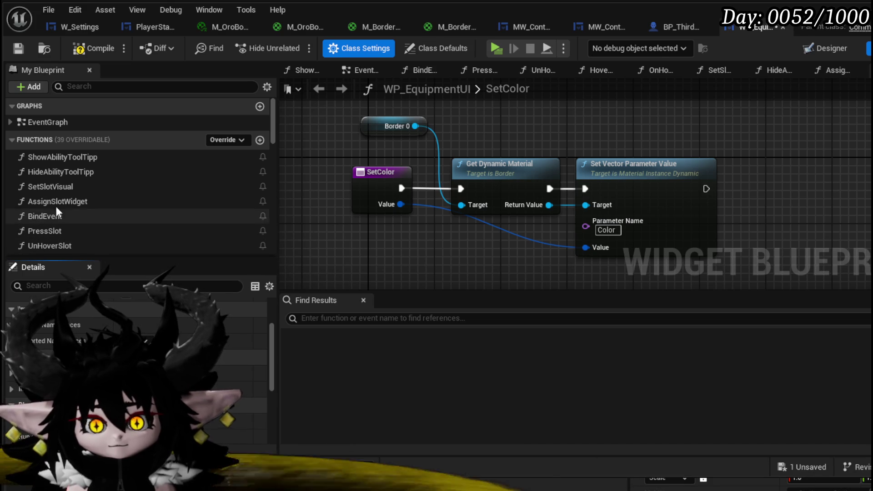
Rename WP_EquipmentUI's SetColor function to SetWidgetColor.
scroll(82, 158, "down", 5)
right_click(53, 180)
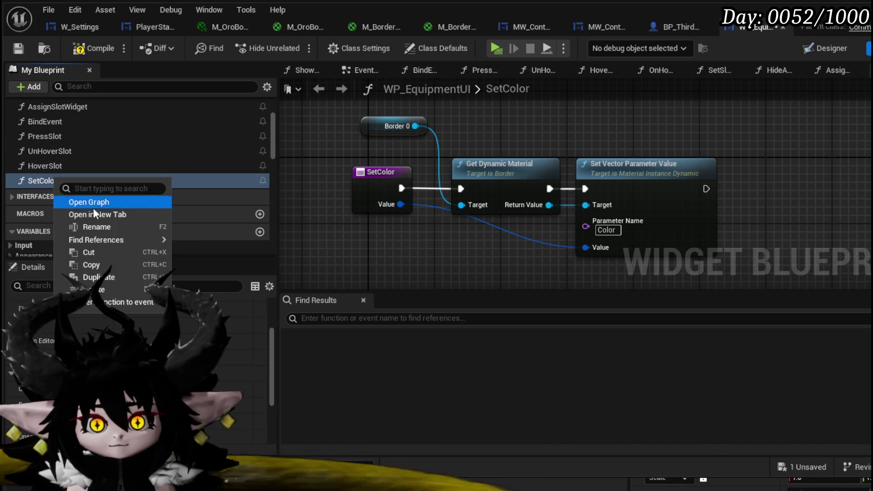
left_click(102, 225)
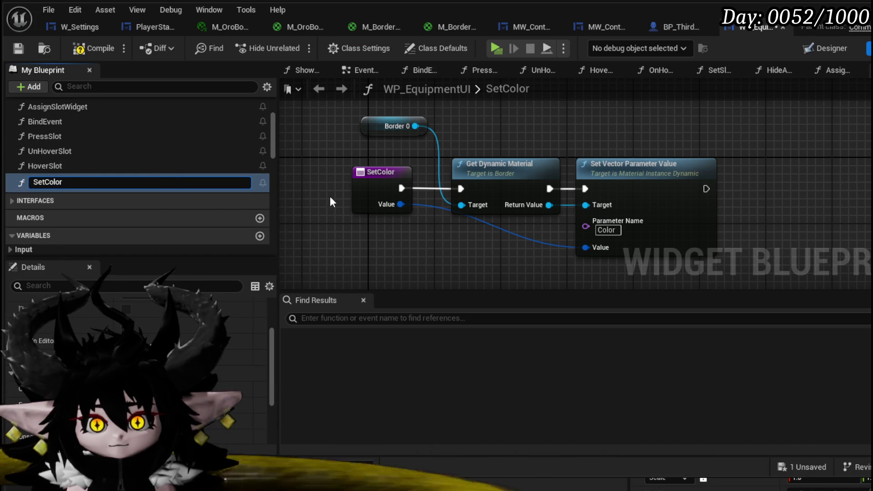
type("Widget")
key("Return")
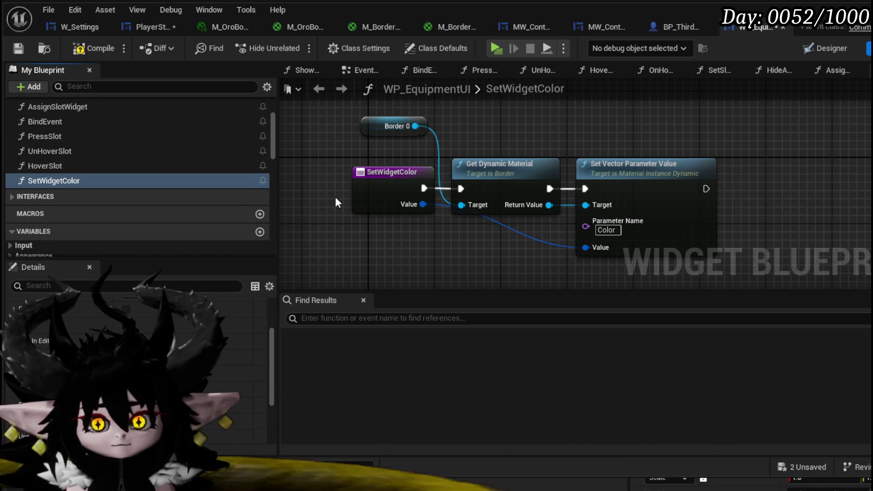
Make Event SetColor call SetWidgetColor with its Color as Value, then compile and save.
left_click(12, 197)
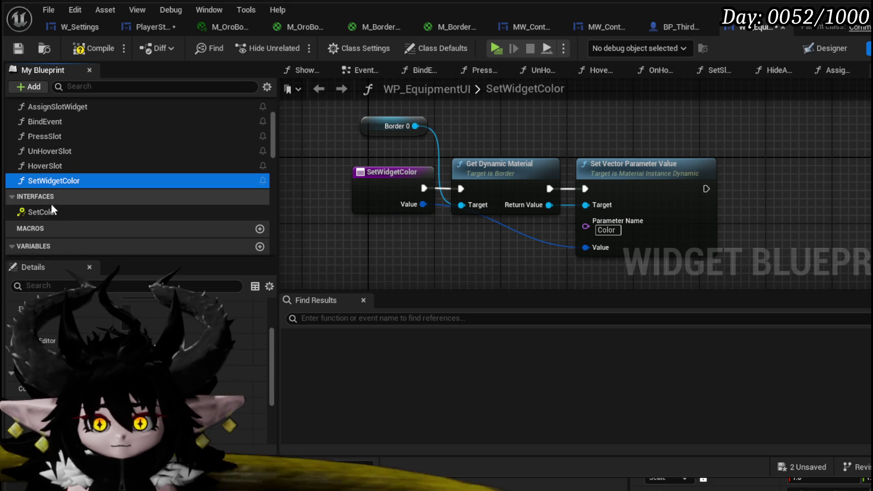
double_click(49, 209)
mouse_move(53, 181)
left_mouse_down()
mouse_move(620, 197)
mouse_move(695, 170)
mouse_move(691, 200)
mouse_move(725, 187)
left_mouse_up()
mouse_move(641, 203)
left_mouse_down()
mouse_move(632, 203)
mouse_move(707, 229)
left_mouse_up()
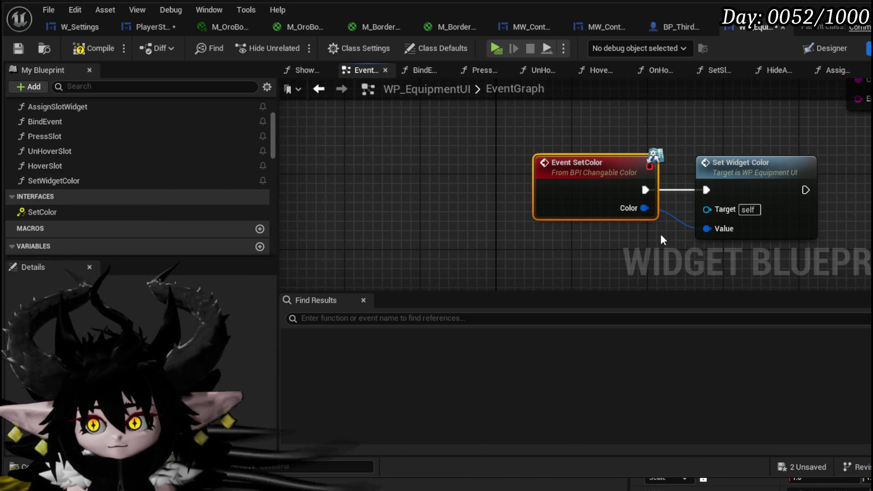
left_click(17, 48)
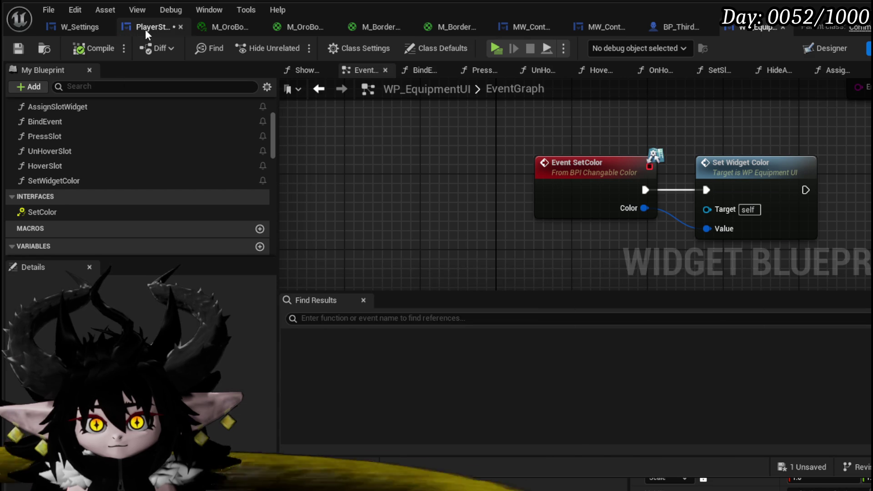
Return to PlayerStatsHUD, save all modified assets, and go back to the main level editor.
left_click(137, 31)
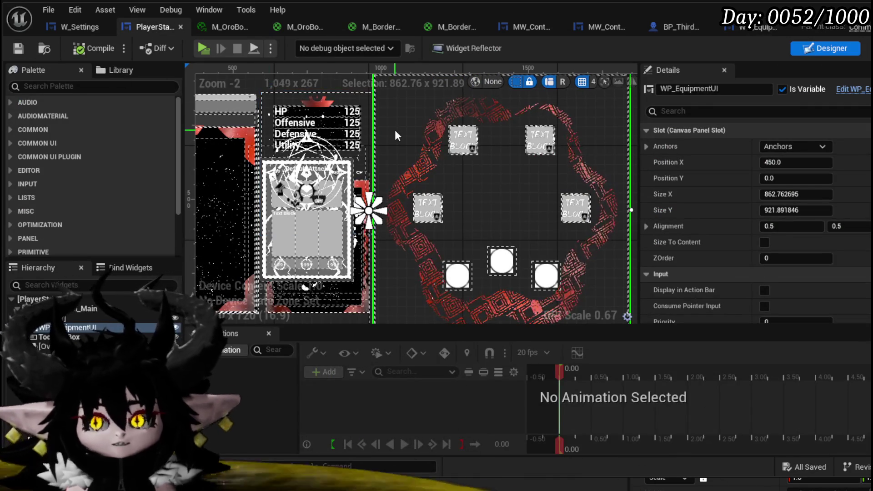
scroll(395, 131, "down", 3)
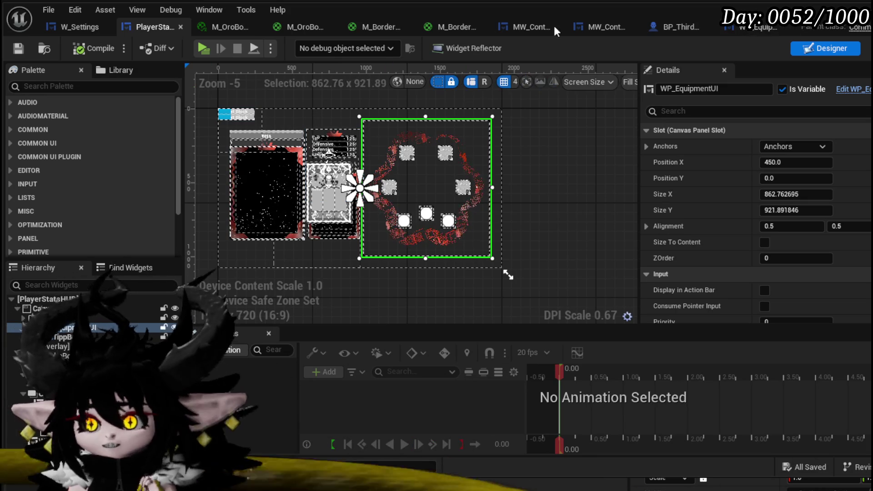
key("ctrl+s")
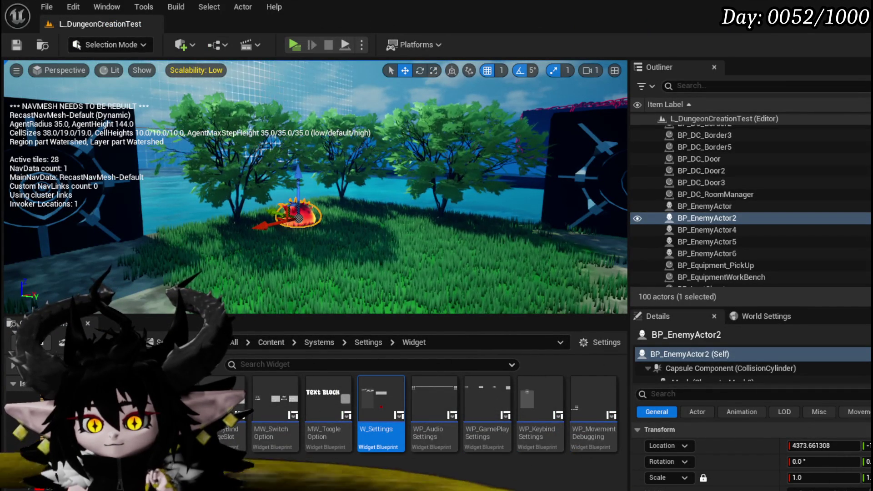
key("alt+Left")
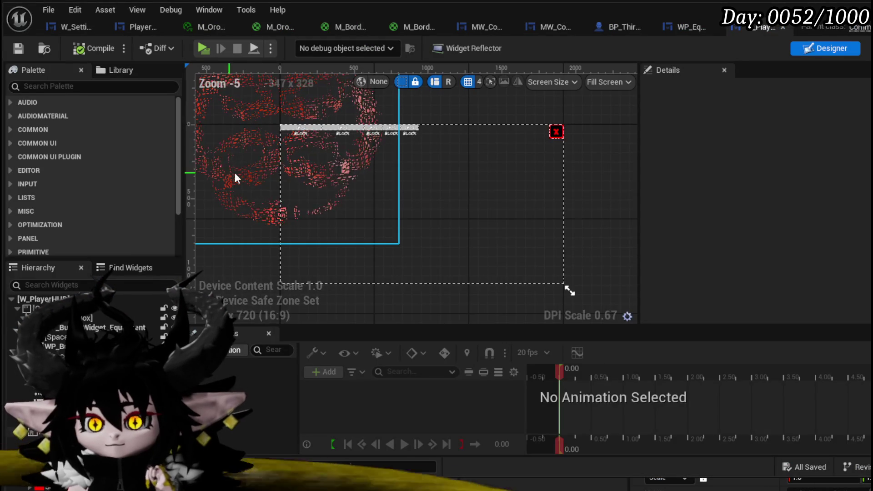
Select Image_83 in W_PlayerHUD's Designer and switch to its EventGraph.
left_click(250, 180)
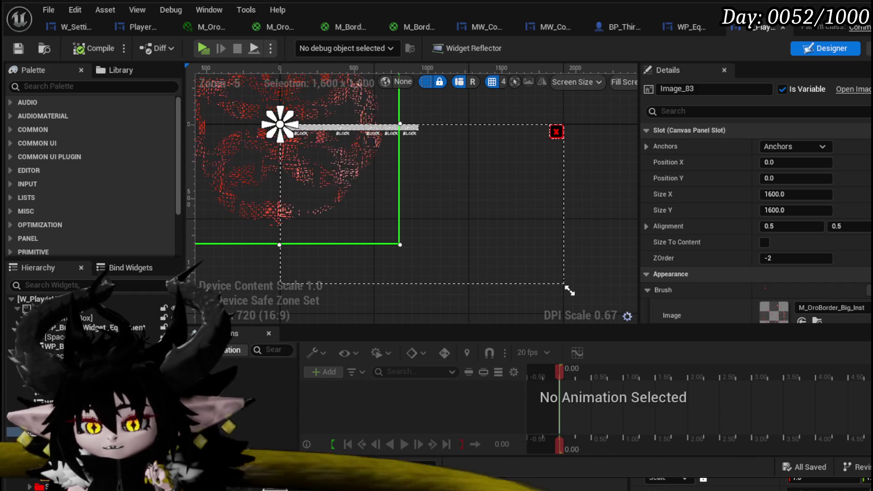
left_click(869, 48)
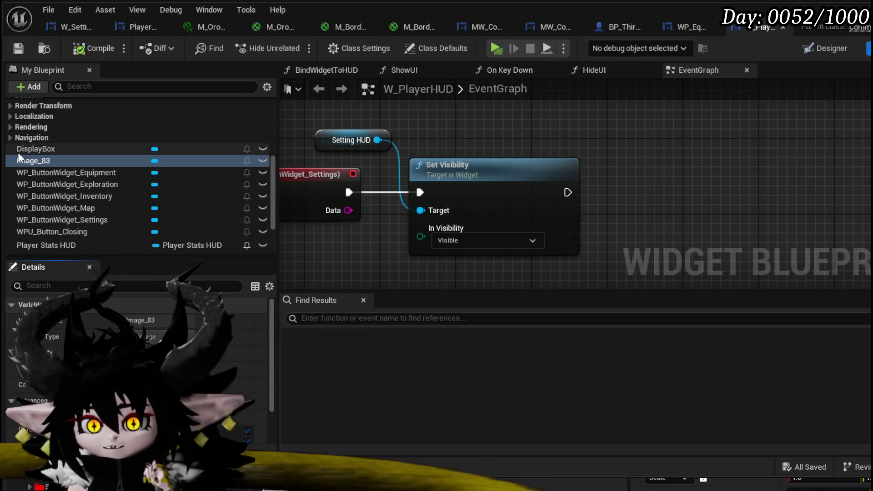
Look through W_PlayerHUD's overridable functions and scroll around the event graph.
scroll(19, 157, "up", 5)
left_click(235, 143)
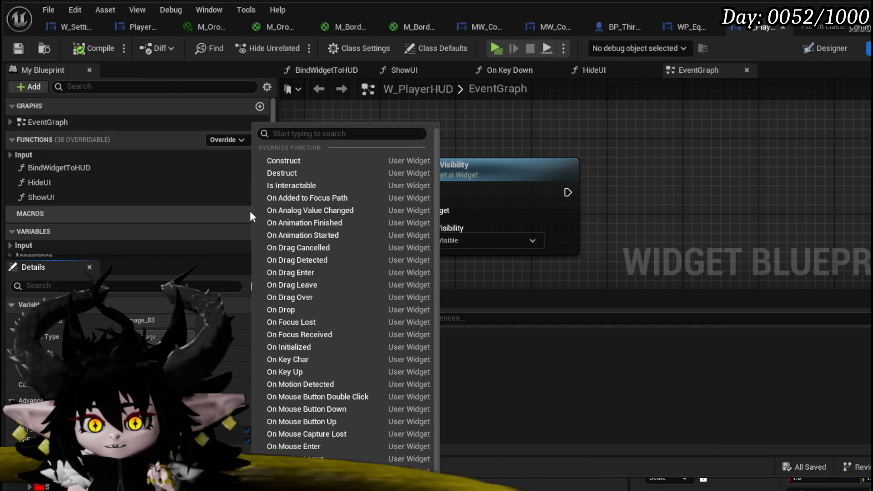
left_click(647, 165)
scroll(165, 162, "down", 5)
scroll(104, 147, "up", 2)
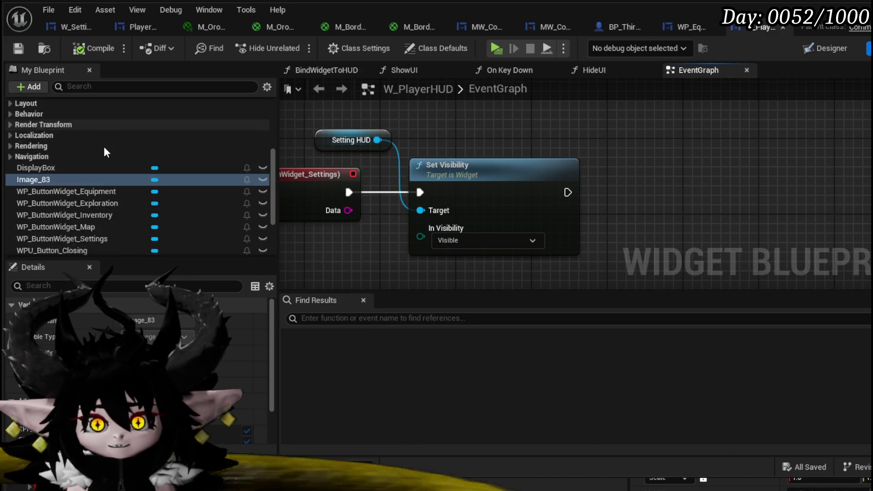
scroll(105, 147, "down", 5)
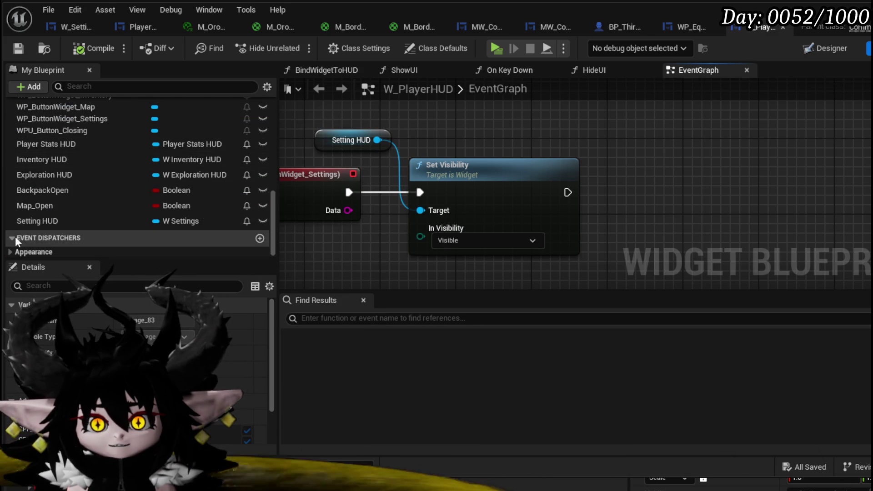
scroll(66, 200, "up", 10)
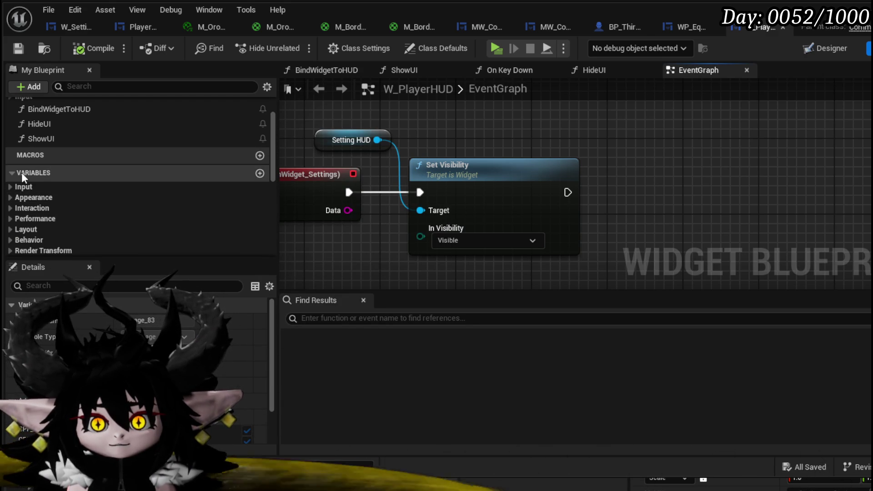
scroll(47, 180, "down", 5)
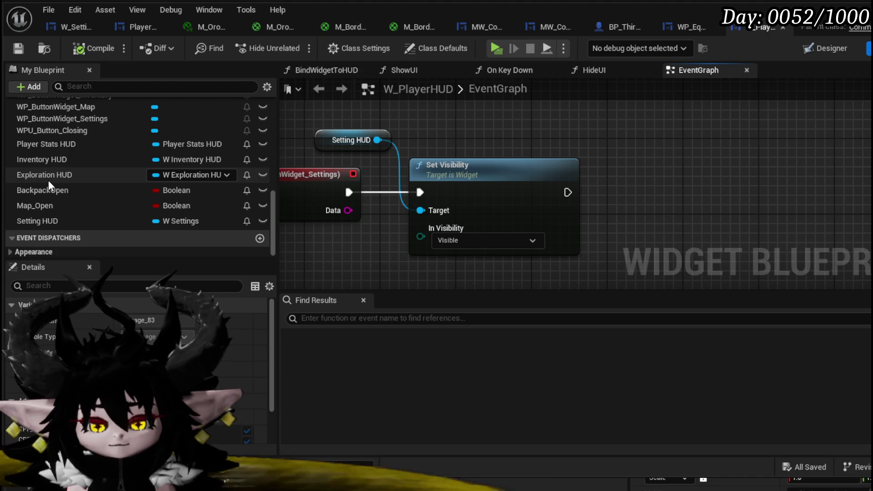
scroll(49, 182, "up", 8)
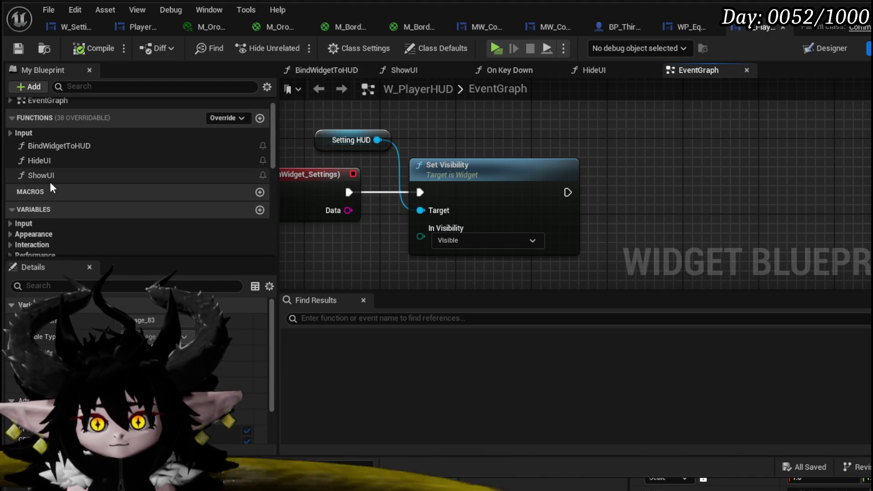
scroll(50, 181, "up", 1)
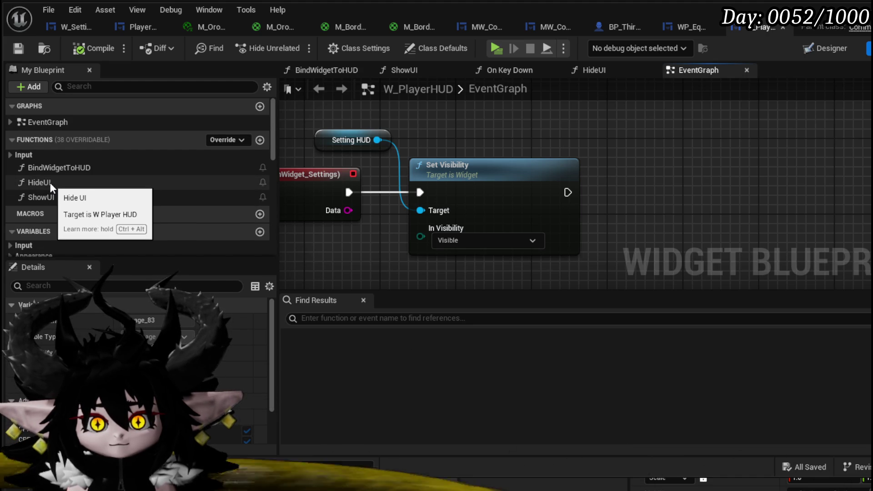
scroll(50, 182, "down", 2)
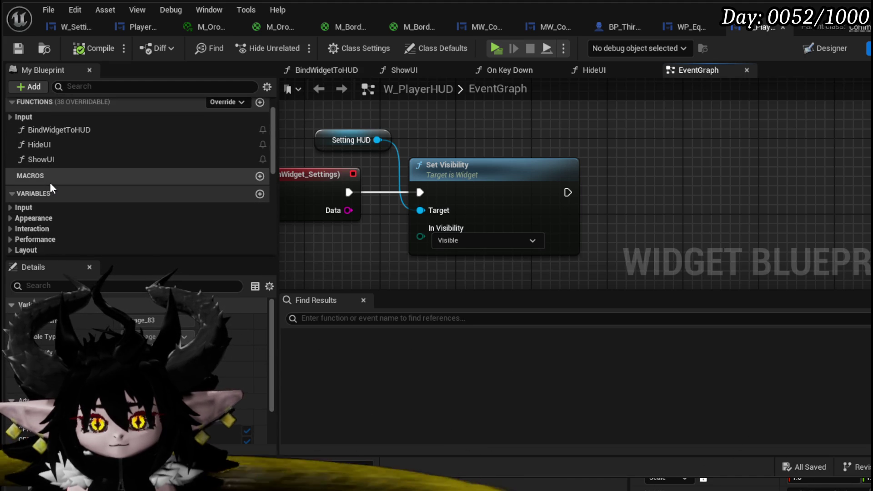
scroll(50, 181, "down", 7)
Add the color interface under Implemented Interfaces in W_PlayerHUD's Class Settings.
left_click(357, 48)
scroll(164, 247, "down", 4)
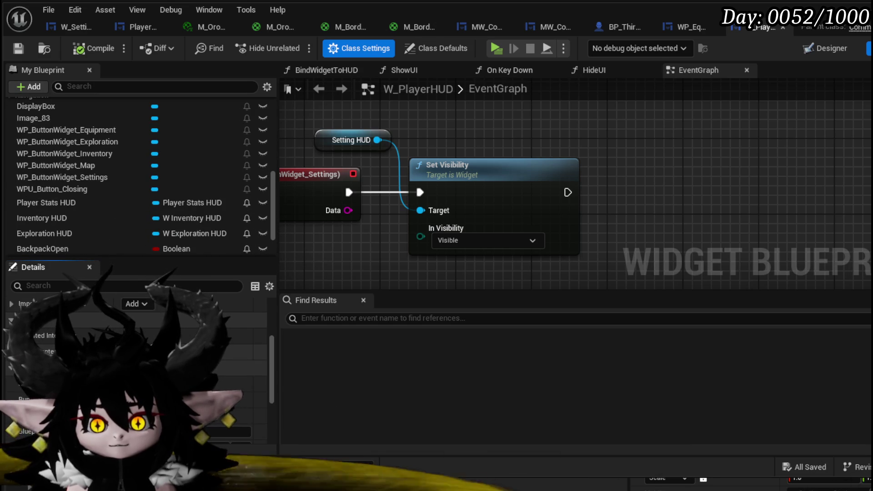
left_click(138, 304)
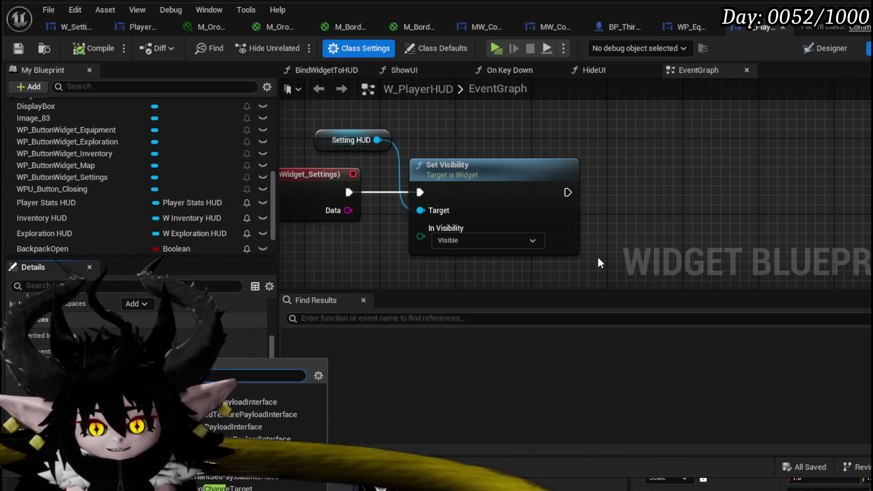
key("Return")
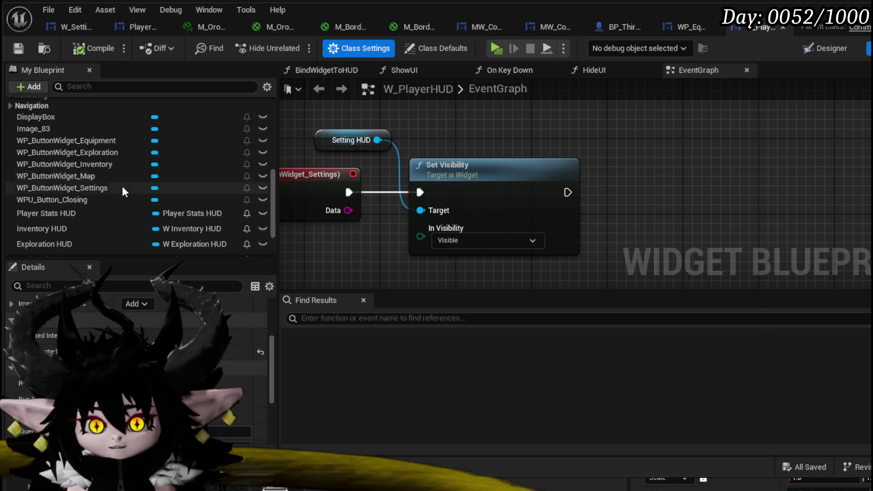
scroll(125, 191, "up", 10)
Place Event SetColor, an Image 83 getter and a Get Dynamic Material node in the graph.
left_click(35, 213)
double_click(43, 228)
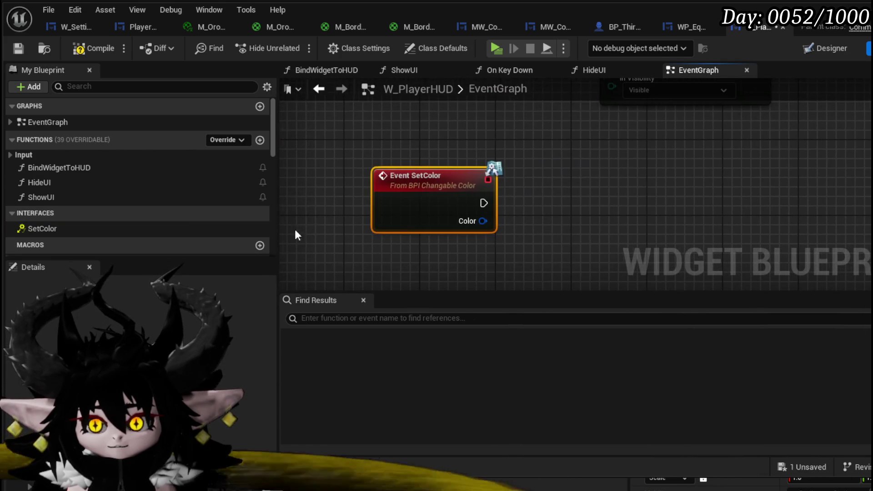
left_click(824, 48)
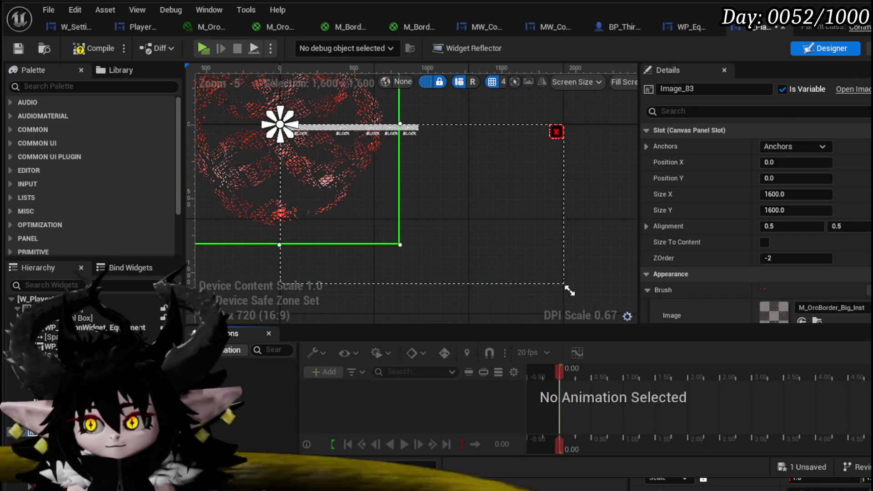
double_click(229, 244)
mouse_move(69, 147)
left_mouse_down()
mouse_move(176, 153)
mouse_move(77, 152)
mouse_move(90, 165)
left_mouse_up()
left_click_drag(406, 148, 408, 147)
mouse_move(474, 150)
left_mouse_down()
mouse_move(521, 170)
mouse_move(528, 198)
left_mouse_up()
type("get")
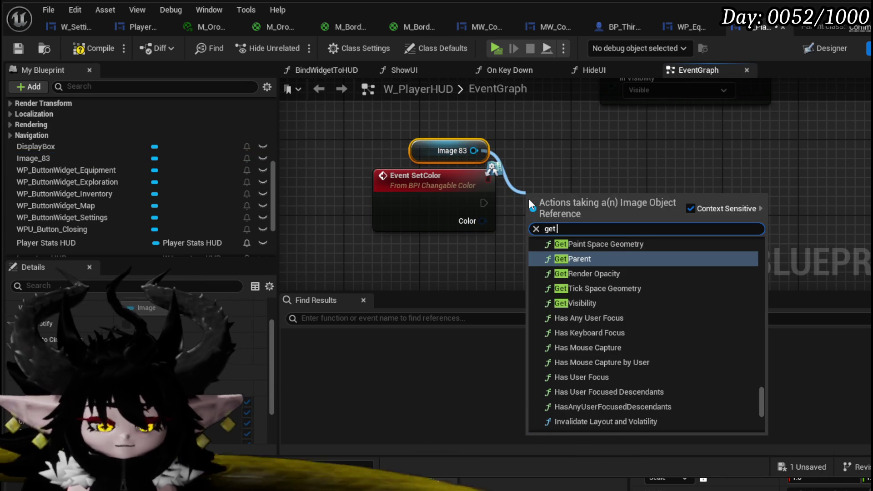
type(" Material")
key("Return")
Add Set Vector Parameter Value named Color, wire the event's Color into Value, and save.
mouse_move(529, 198)
left_mouse_down()
mouse_move(400, 201)
mouse_move(407, 225)
left_mouse_up()
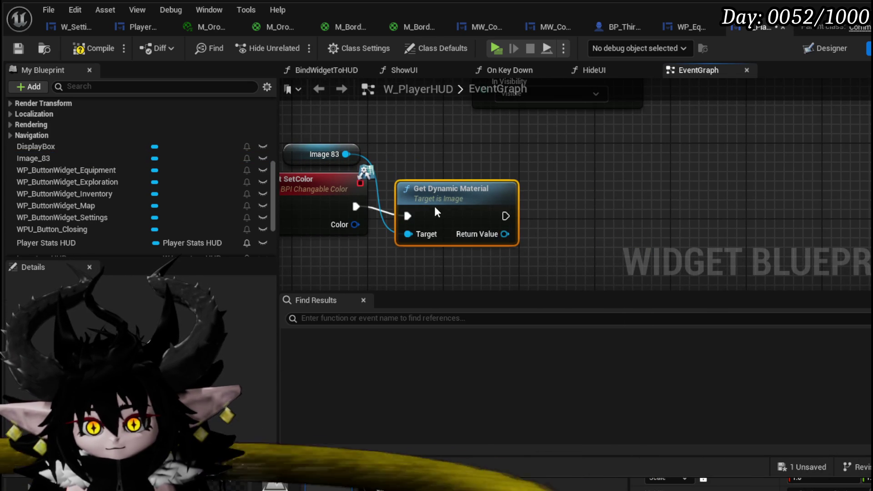
left_click_drag(504, 225, 577, 228)
type("Vector")
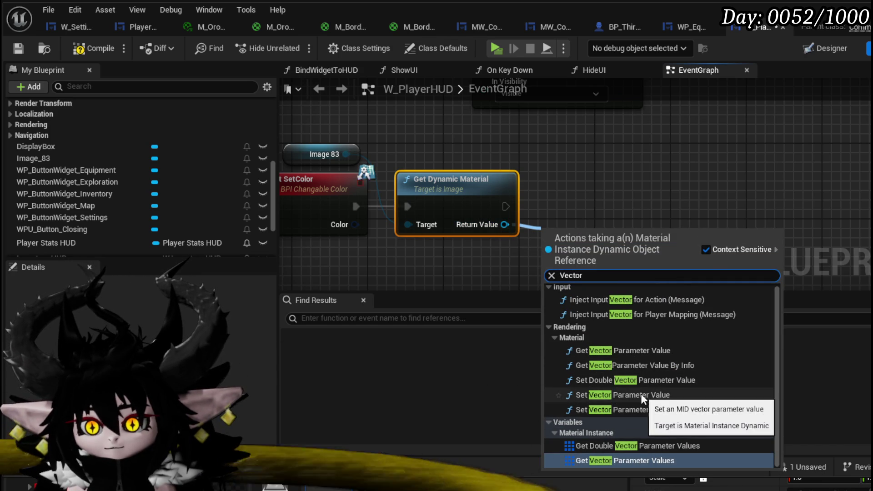
left_click(641, 394)
mouse_move(355, 224)
left_mouse_down()
mouse_move(477, 271)
mouse_move(545, 251)
left_mouse_up()
left_click_drag(354, 150, 393, 183)
left_click_drag(553, 247, 554, 247)
mouse_move(647, 157)
left_mouse_down()
mouse_move(644, 115)
mouse_move(642, 127)
left_mouse_up()
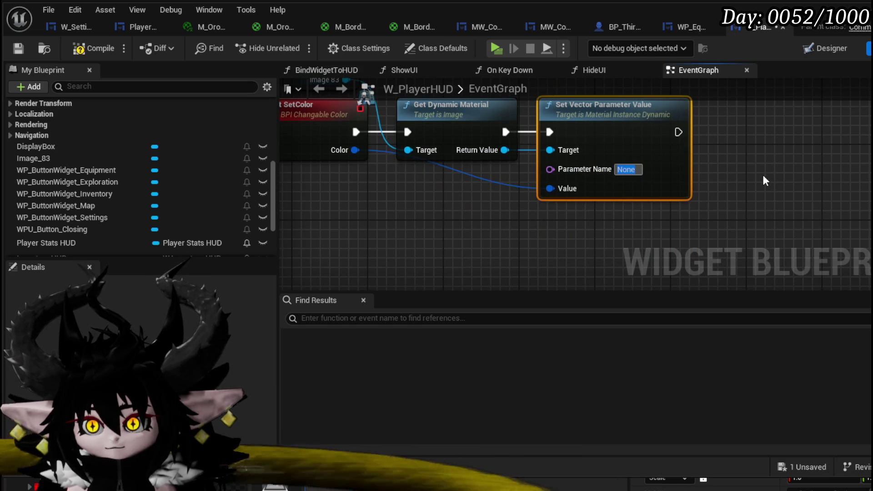
type("Color")
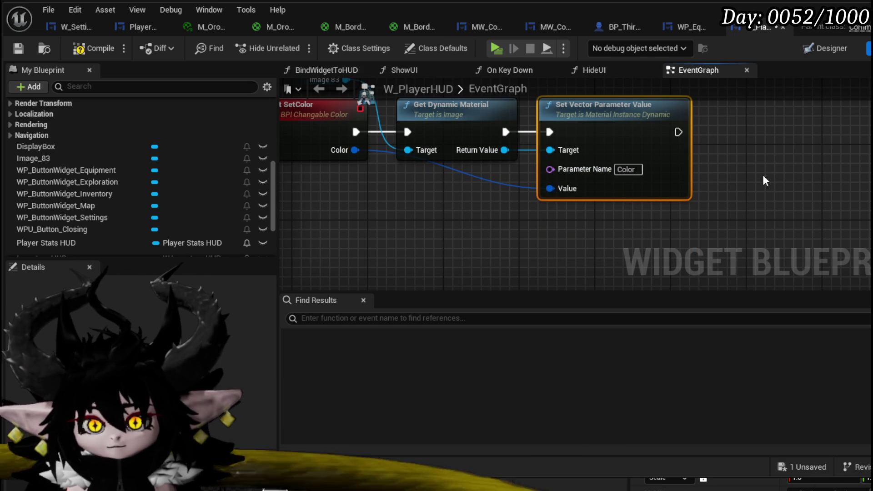
left_click(17, 49)
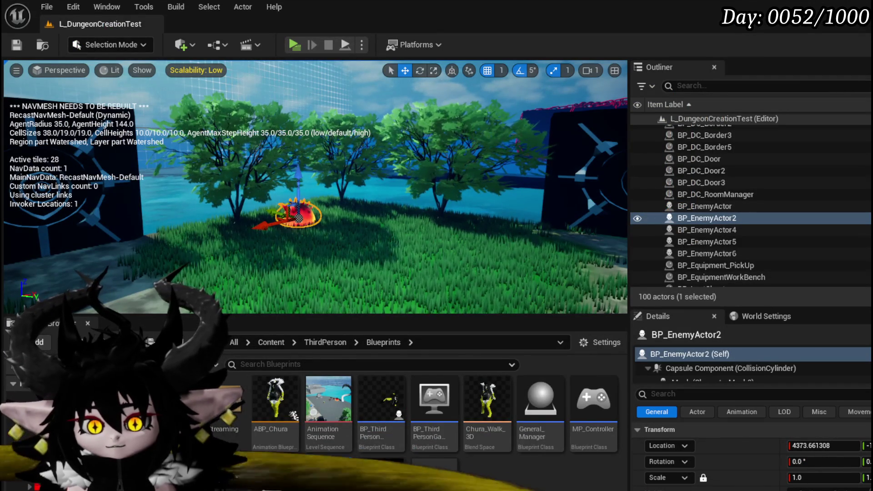
Reopen W_PlayerHUD's designer, then open the W_Cha… health-bar widget from CombatSystem > UI.
double_click(289, 475)
left_click(823, 49)
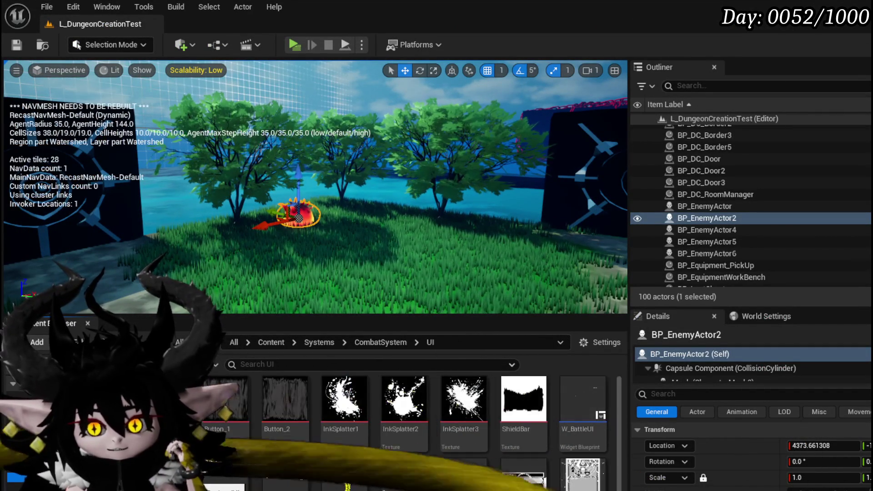
scroll(409, 432, "down", 3)
scroll(409, 432, "down", 2)
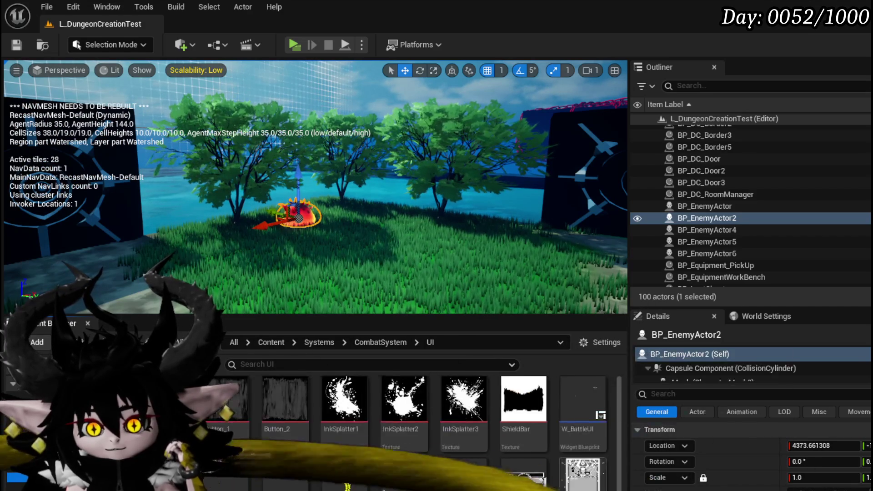
double_click(582, 391)
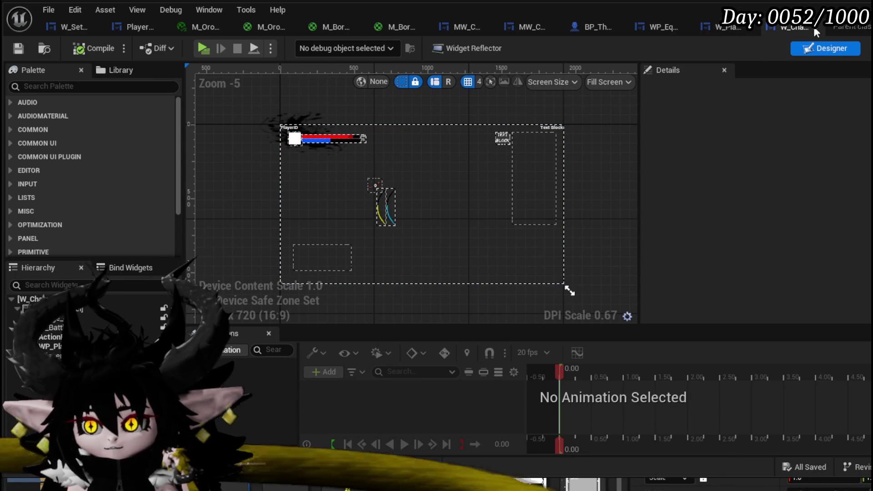
Return to the L_DungeonCreationTest level editor showing the SaveAndLoadSystem > UI folder.
left_click(725, 27)
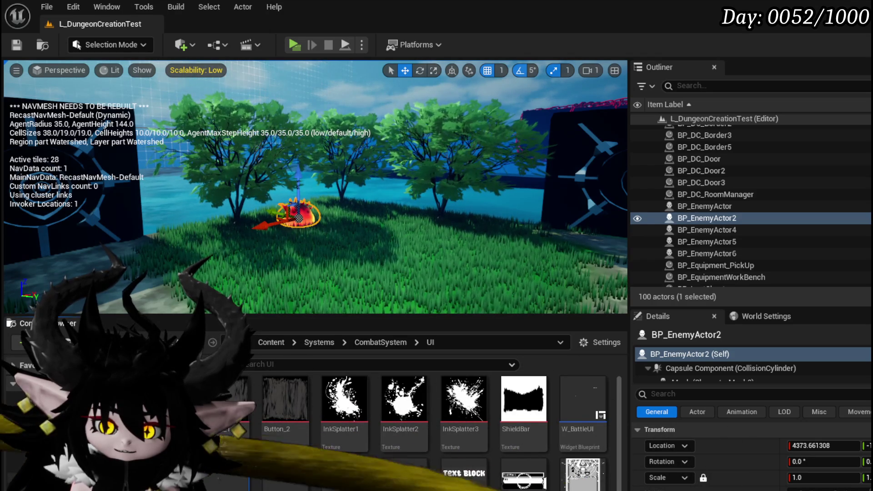
key("alt+Left")
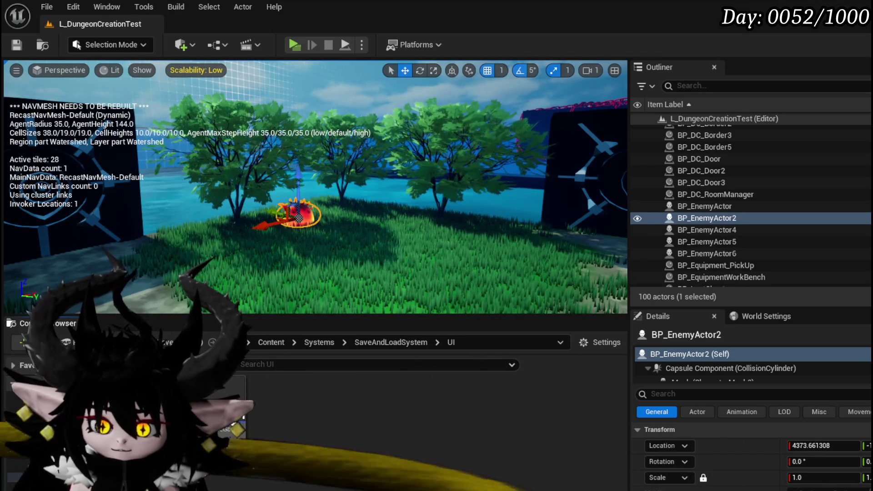
Open W_SaveGameIcon, select the MW_ImageBackground image, and switch to its graph.
double_click(229, 400)
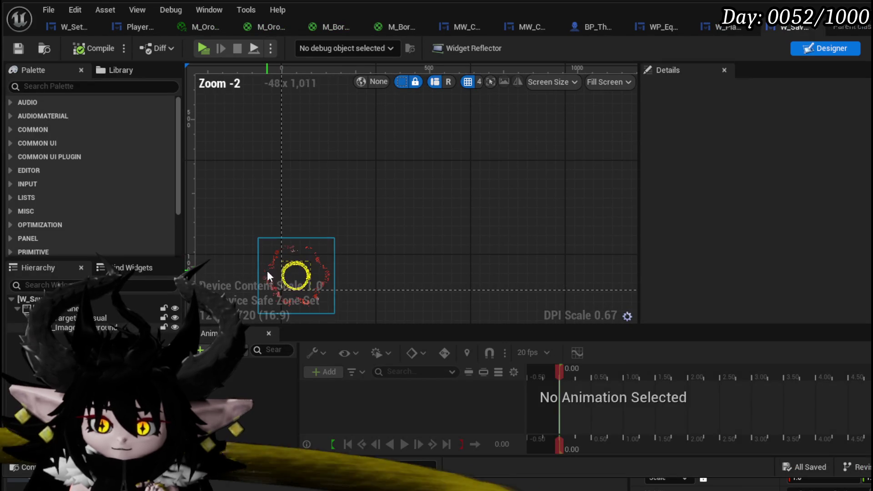
left_click(281, 289)
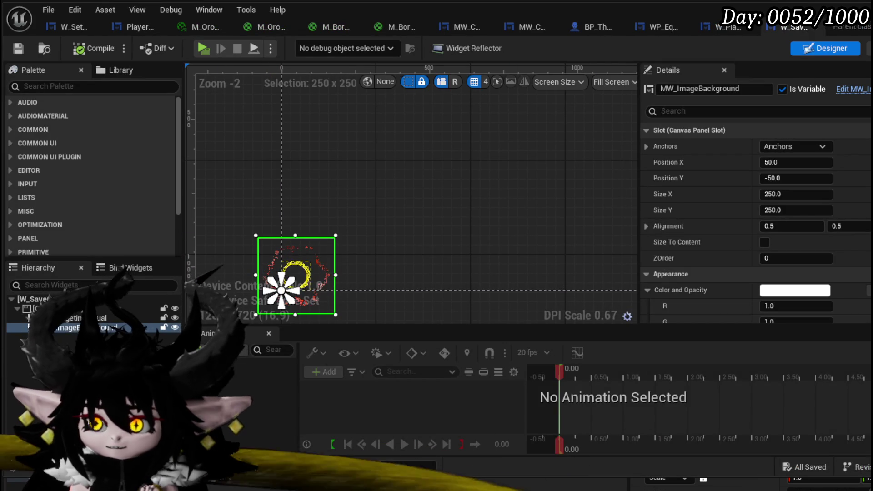
left_click(866, 48)
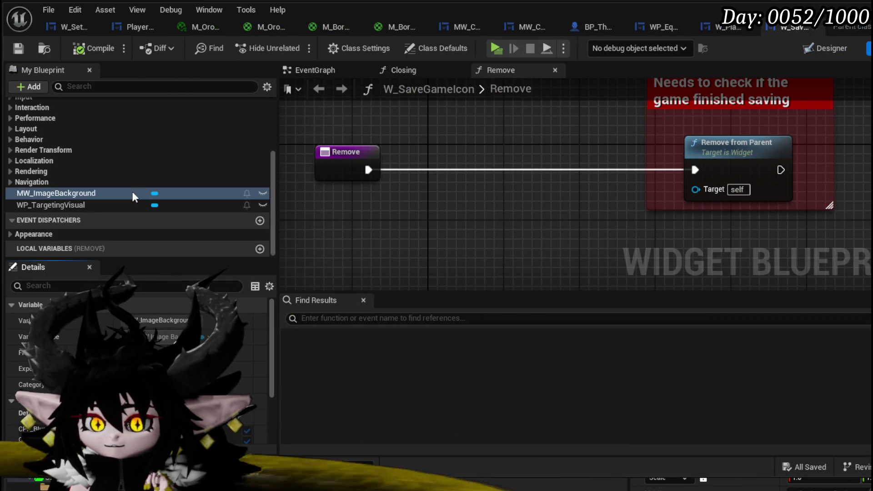
Add the Color interface in W_SaveGameIcon's Class Settings and save the widget.
scroll(146, 199, "up", 3)
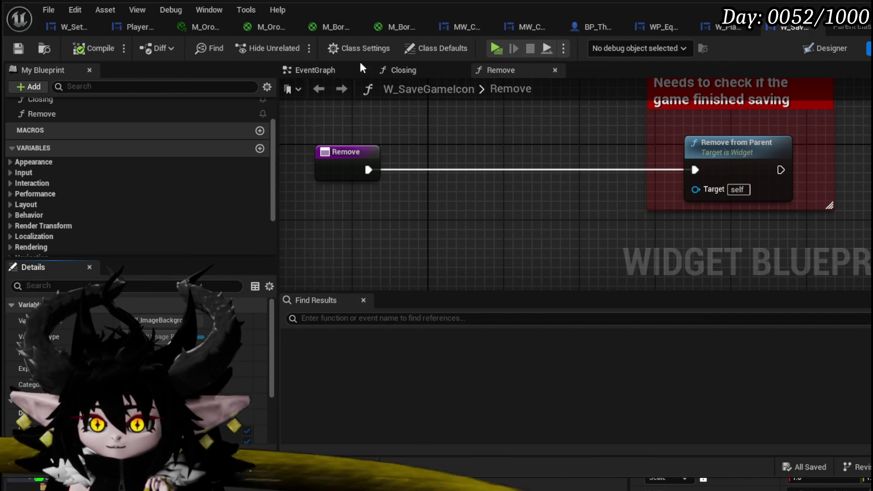
left_click(361, 46)
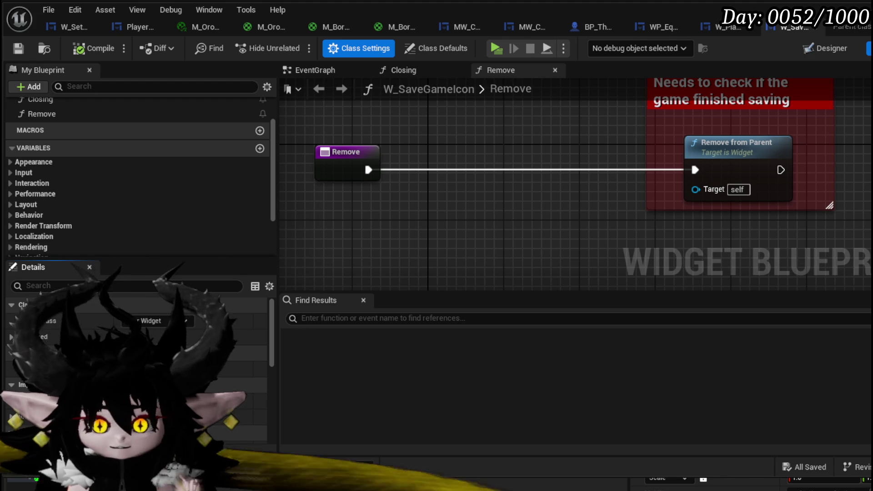
scroll(137, 364, "down", 5)
left_click(137, 405)
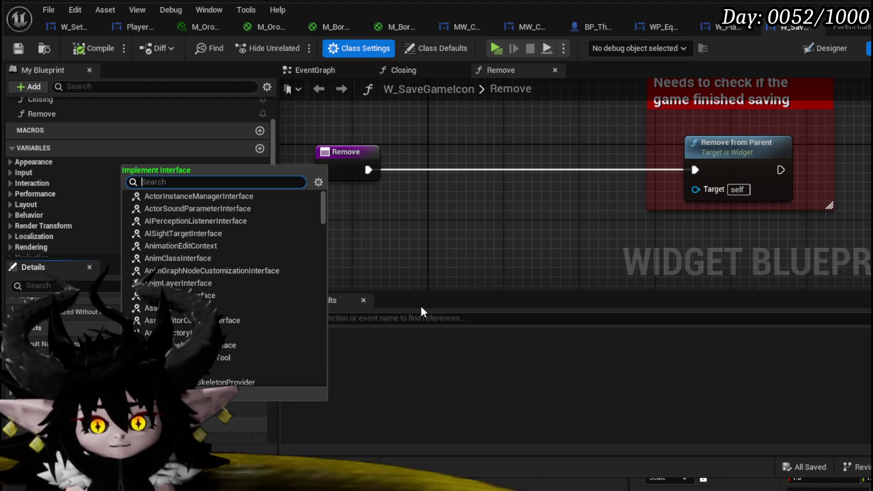
type("Color")
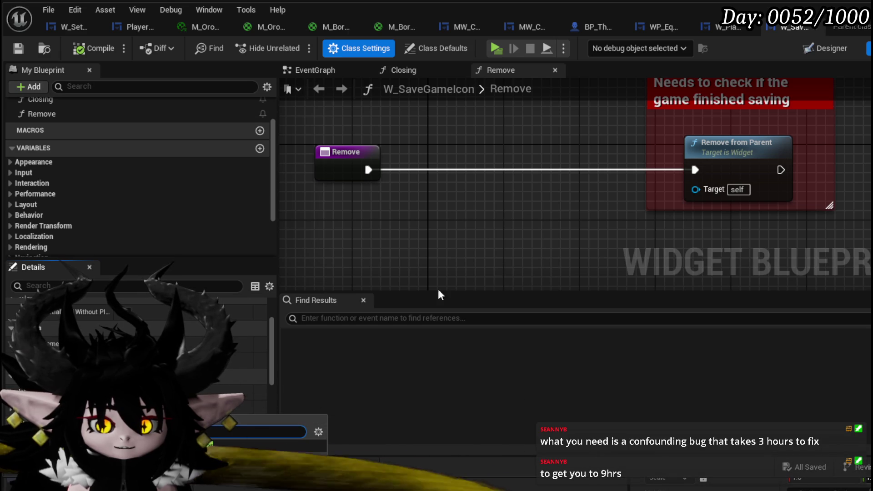
left_click(347, 364)
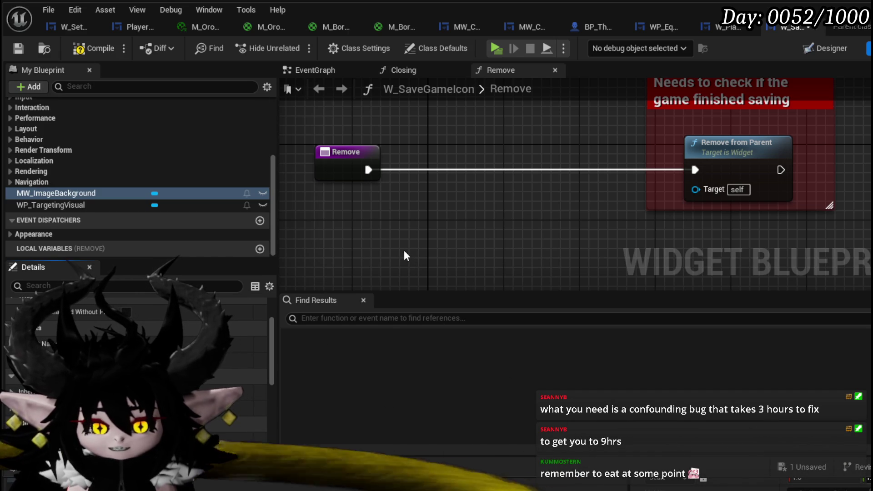
left_click(18, 49)
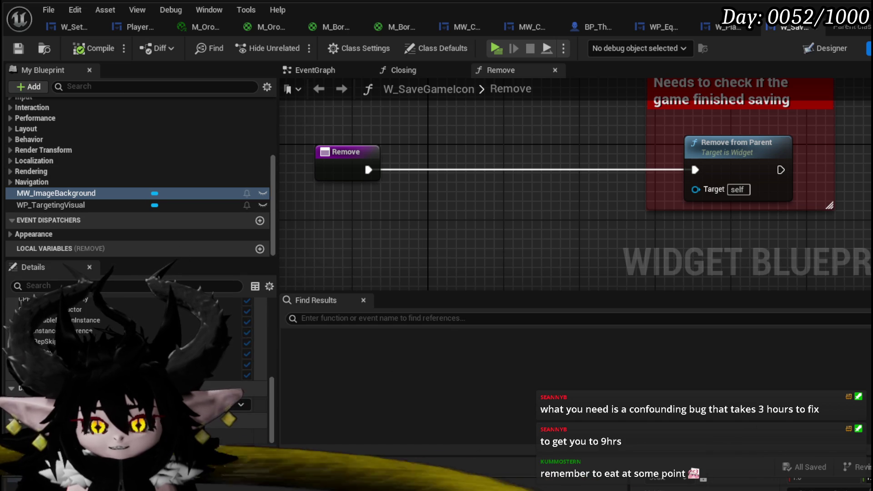
Place the Event SetColor interface event in W_SaveGameIcon's EventGraph.
scroll(182, 314, "down", 1)
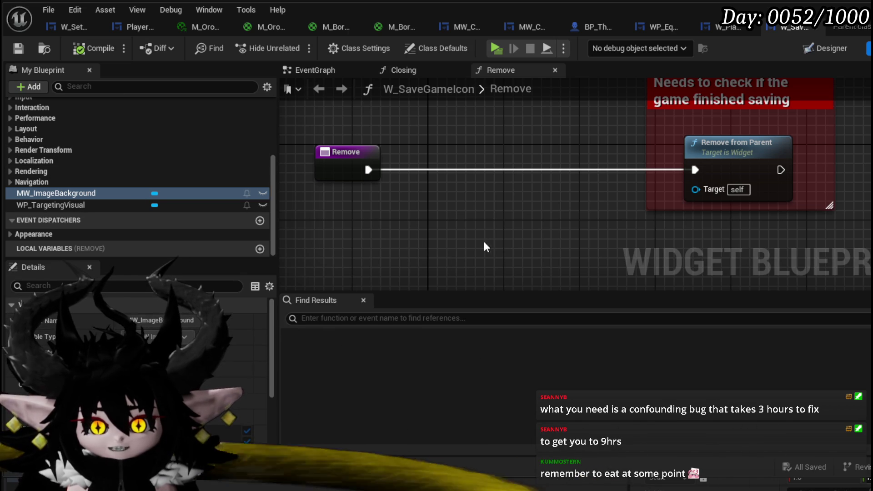
left_click_drag(444, 255, 457, 246)
scroll(156, 180, "up", 10)
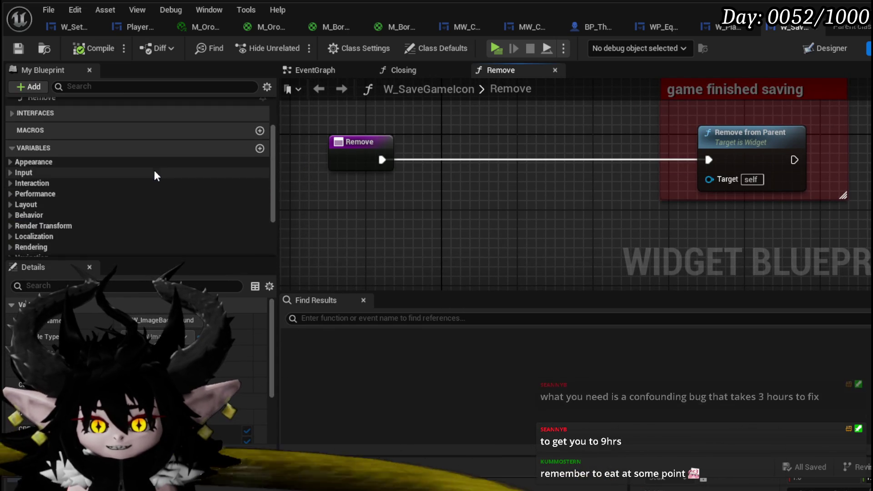
double_click(37, 201)
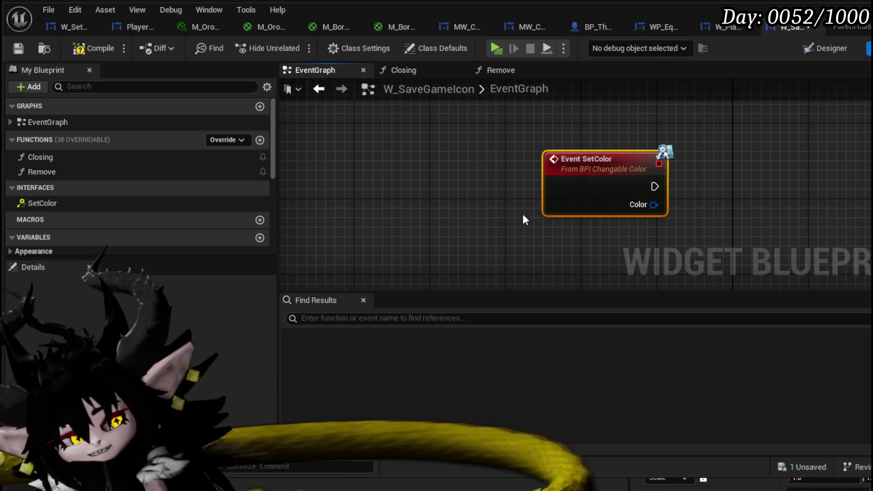
Place an MW Image Background getter node beside Event SetColor.
mouse_move(459, 220)
left_mouse_down()
mouse_move(435, 228)
mouse_move(372, 209)
left_mouse_up()
scroll(94, 184, "down", 5)
scroll(109, 197, "down", 1)
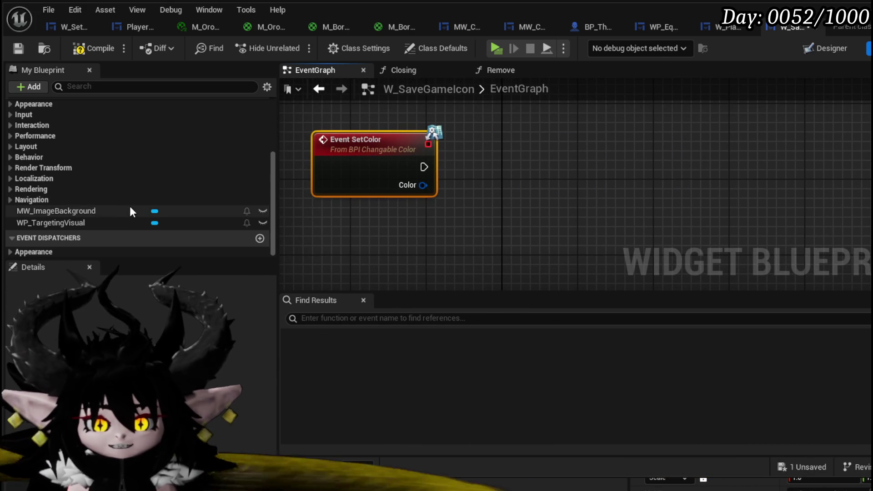
left_click_drag(67, 211, 527, 97)
left_click_drag(132, 204, 369, 159)
left_click(398, 168)
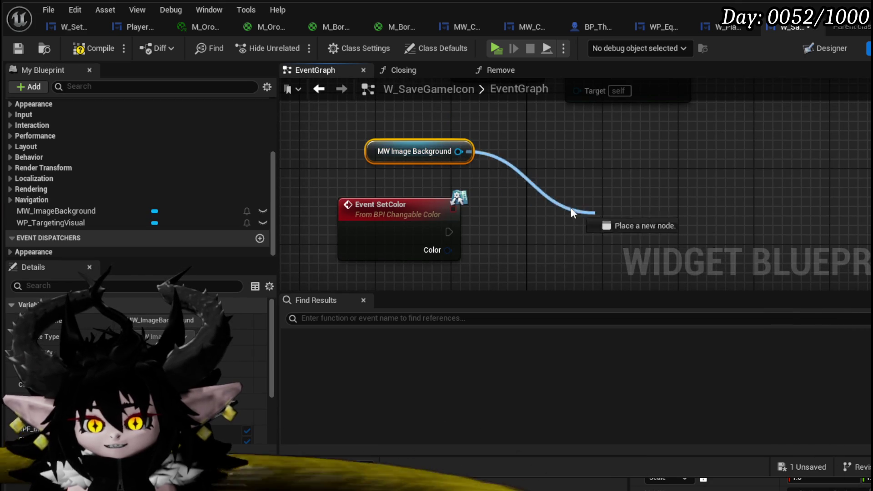
Try Get Material and Set Color actions from the getter, cancel them, and save the widget.
left_click_drag(595, 215, 551, 203)
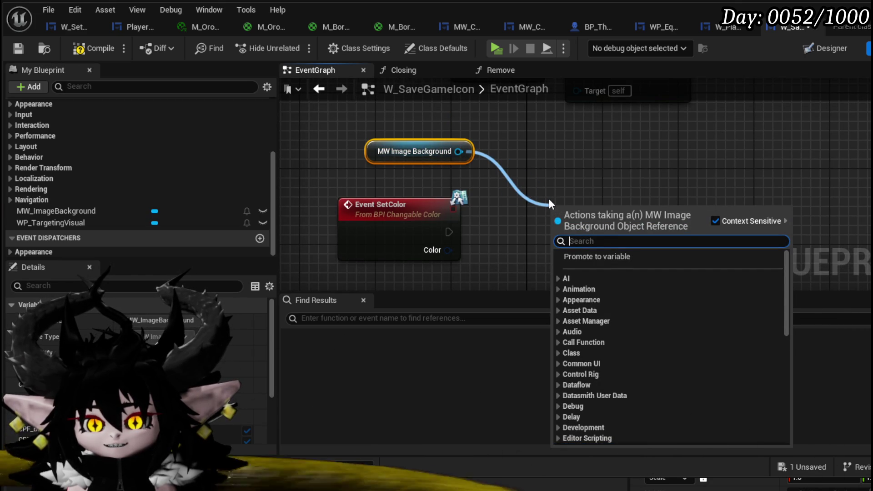
type("material")
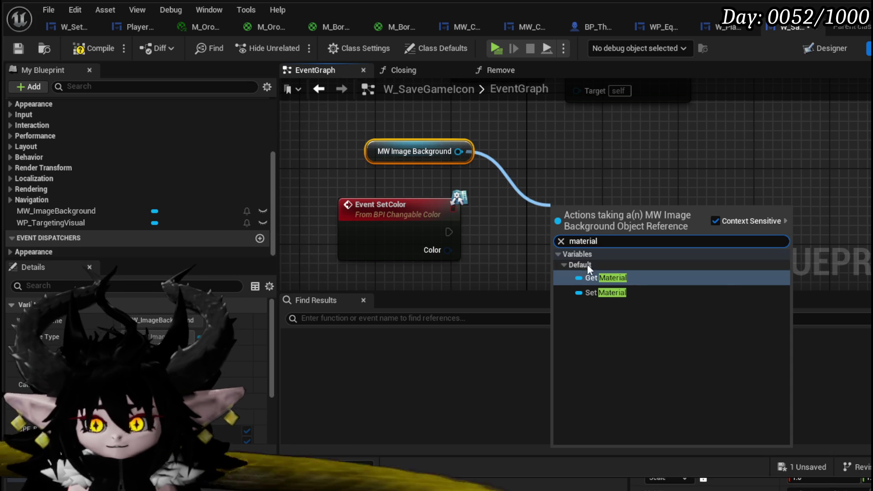
left_click(596, 277)
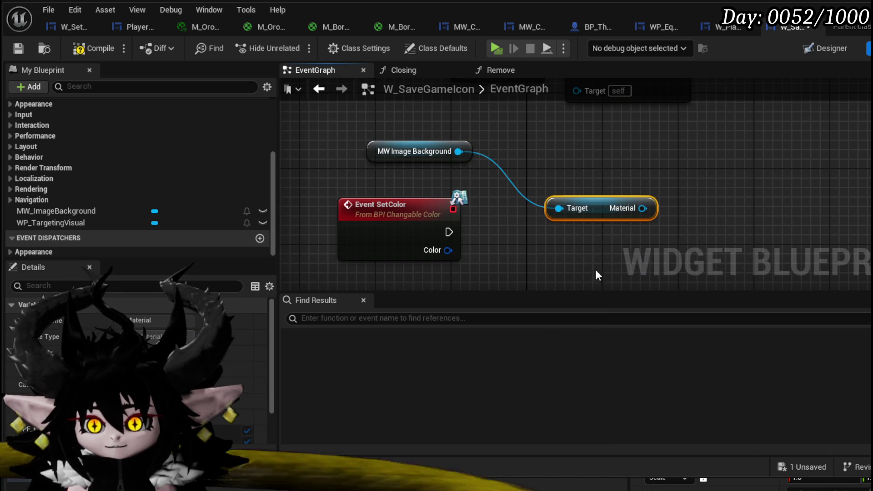
key("ctrl+z")
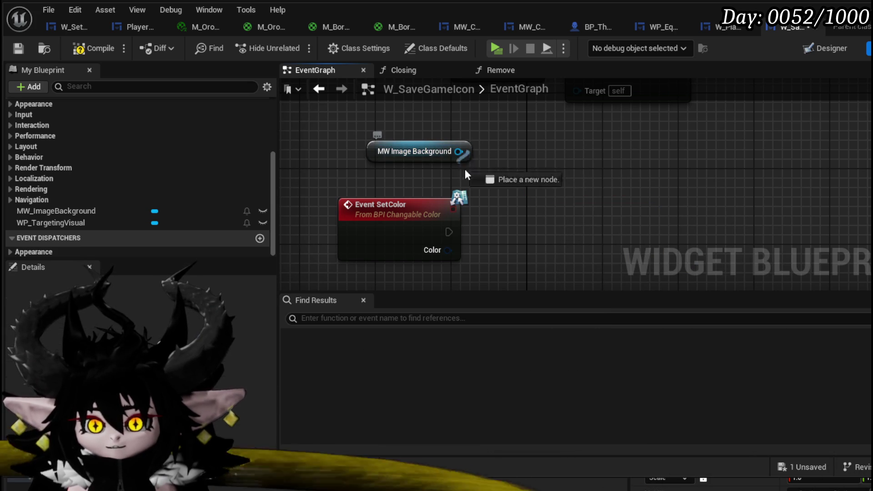
left_click_drag(457, 152, 487, 186)
type("material")
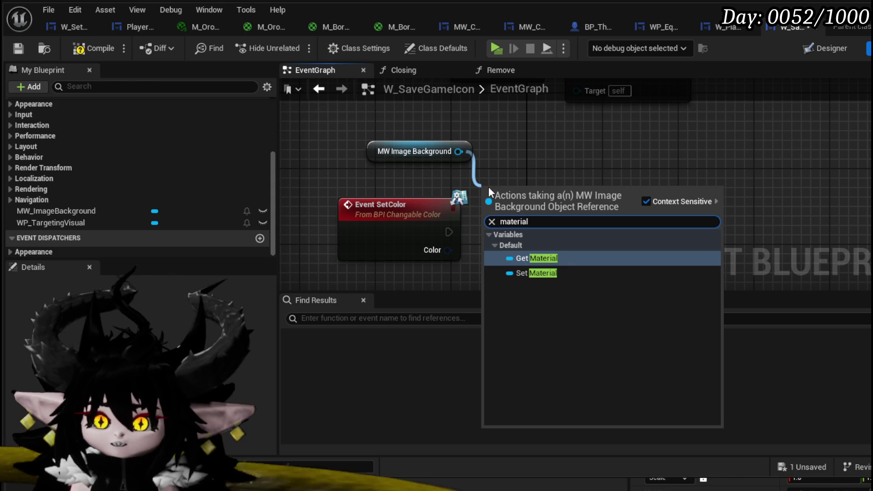
left_click(371, 157)
left_click_drag(371, 156, 323, 156)
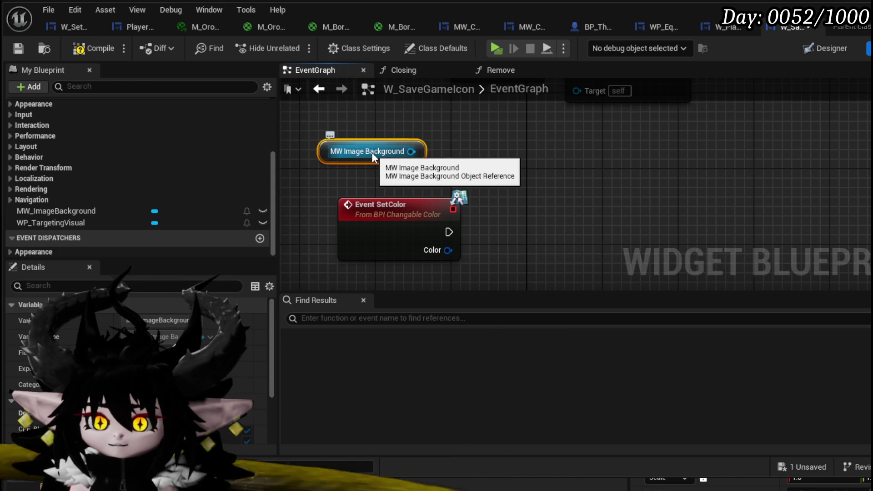
left_click_drag(471, 157, 470, 158)
type("Set C")
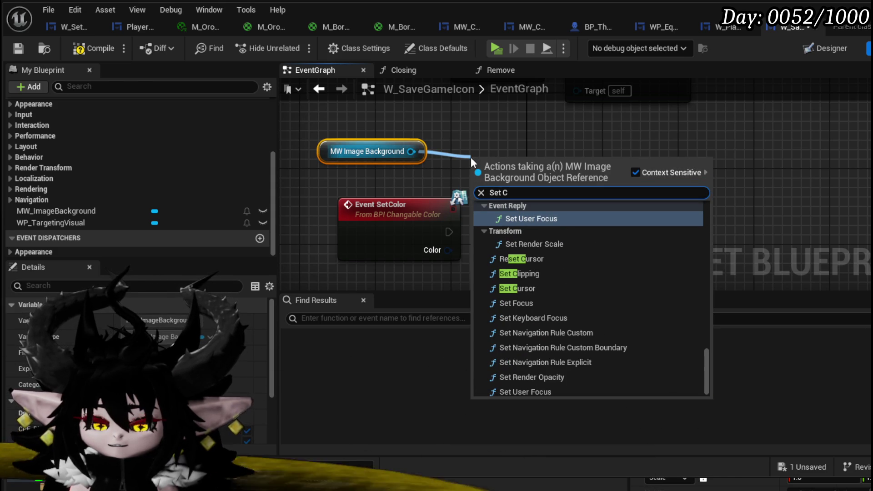
type("olo")
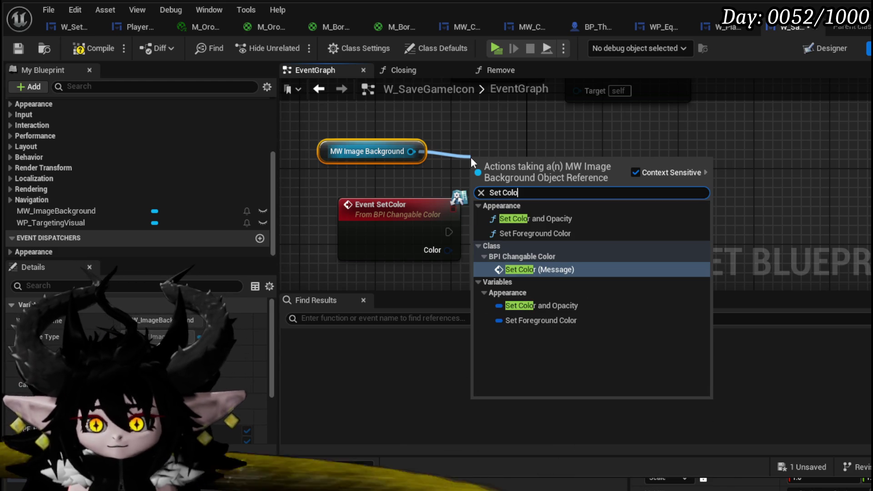
left_click(461, 135)
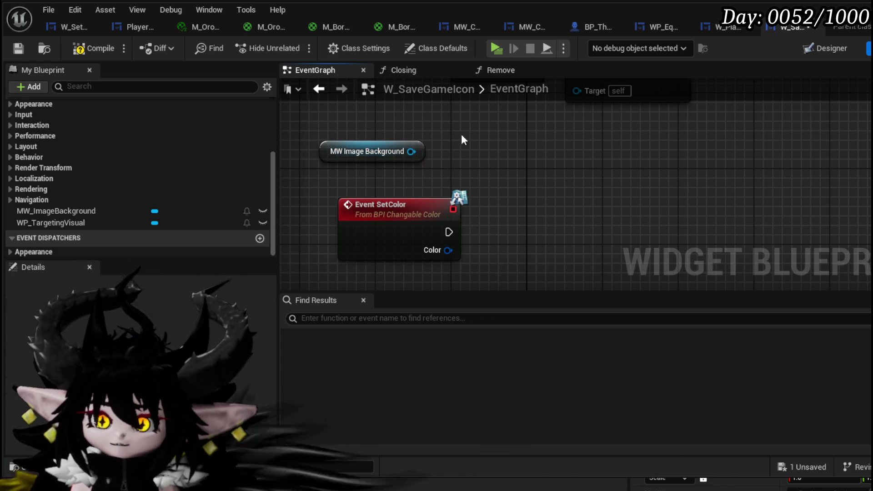
left_click(15, 48)
left_click(825, 48)
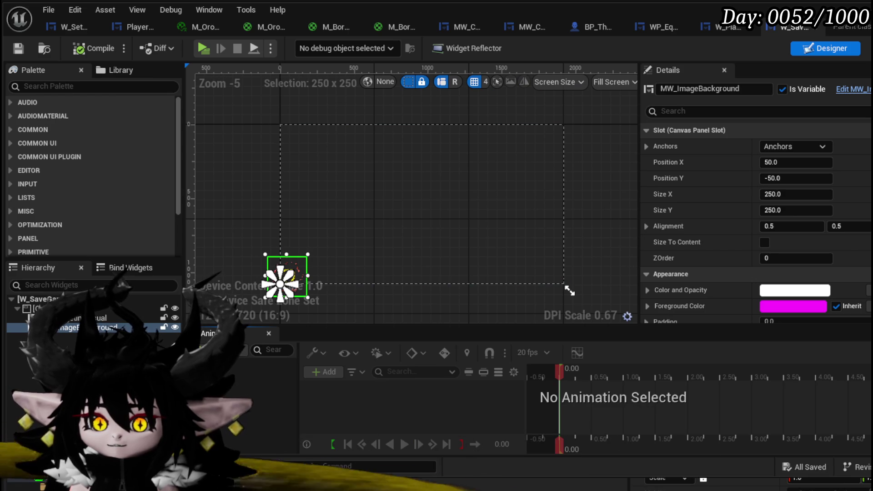
Open MW_ImageBackground, select Image_22, and view its PlayAnim function graph.
left_click(850, 89)
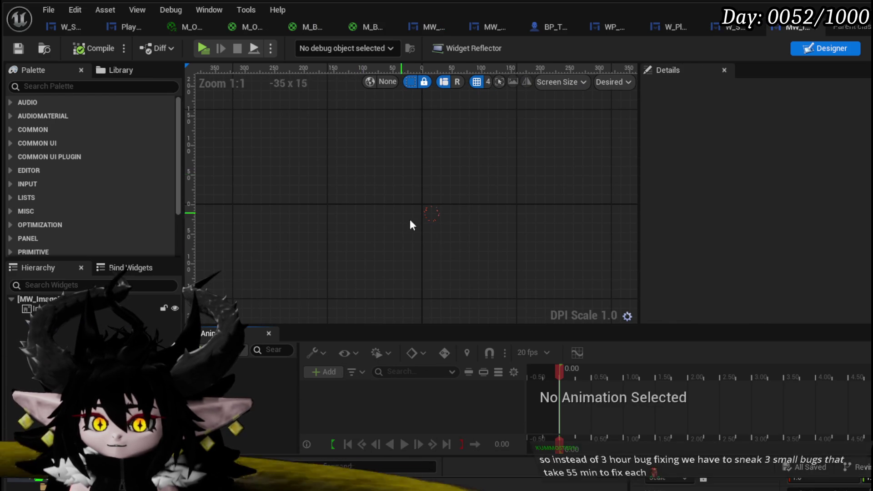
left_click(431, 213)
scroll(448, 215, "up", 7)
scroll(445, 215, "up", 7)
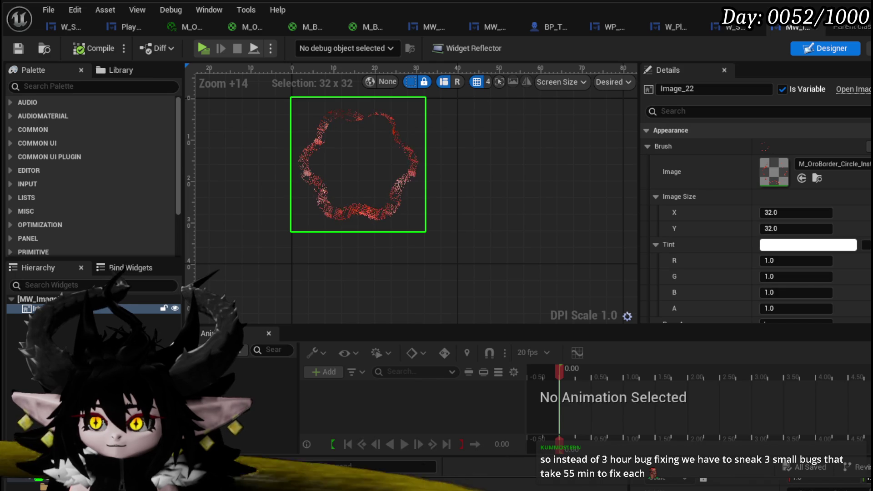
left_click(869, 49)
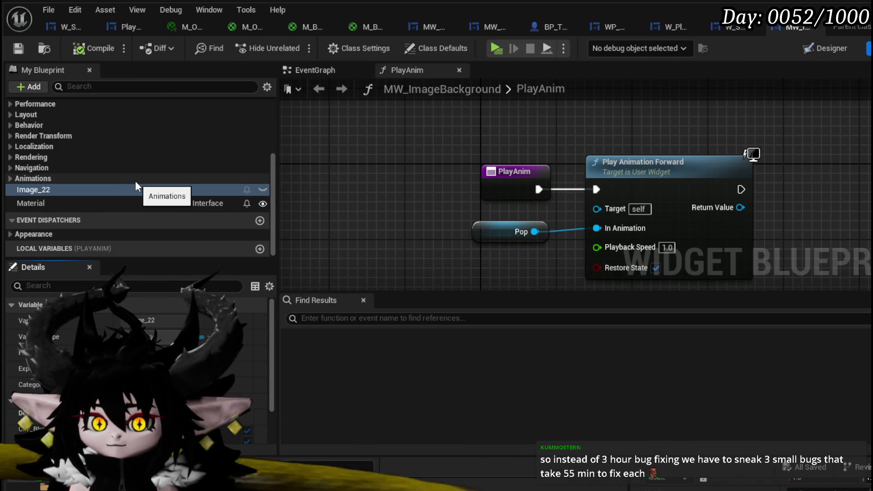
Add the BPI Changable Color interface in Class Settings, remove the Material variable, and save.
scroll(111, 176, "up", 2)
scroll(113, 182, "up", 5)
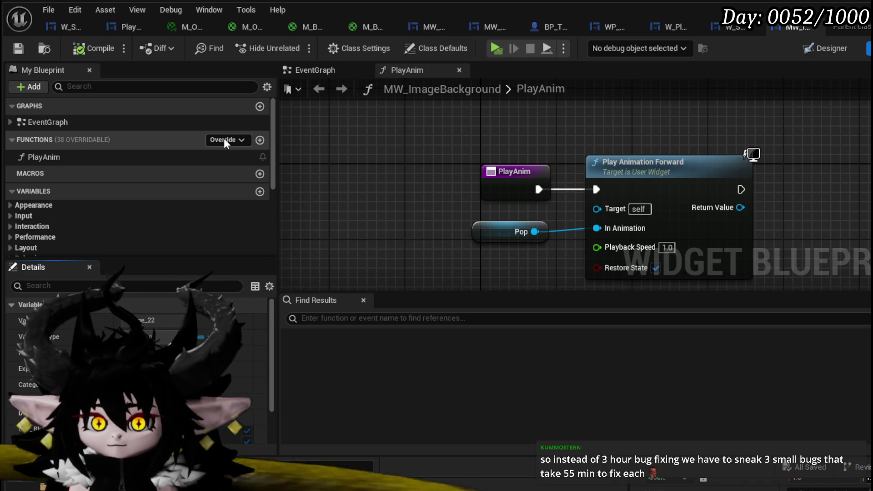
left_click(223, 138)
left_click(225, 138)
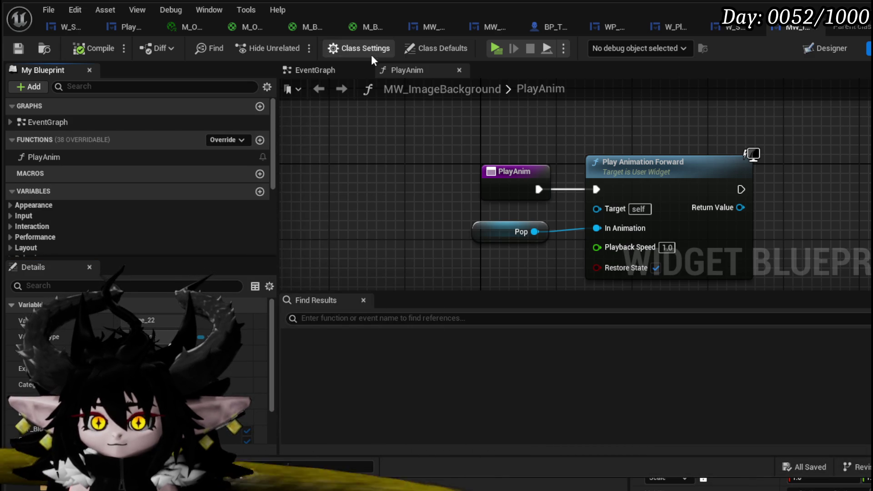
left_click(350, 50)
scroll(116, 220, "down", 3)
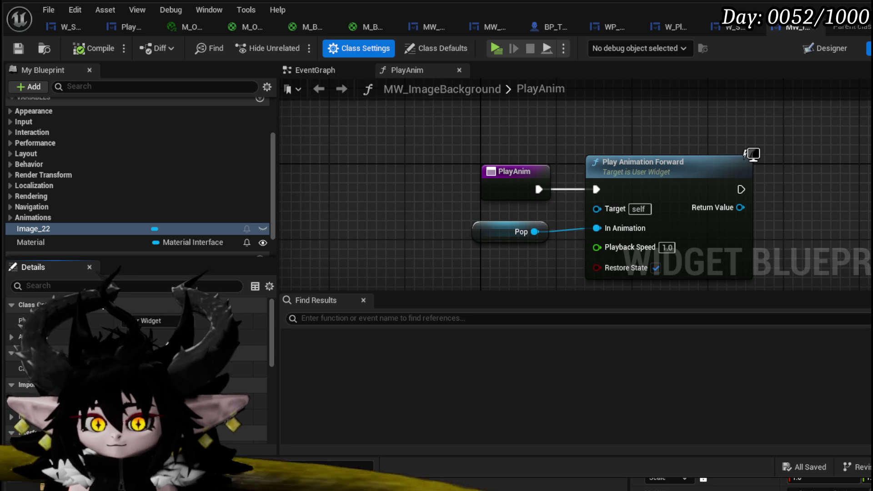
scroll(131, 305, "down", 5)
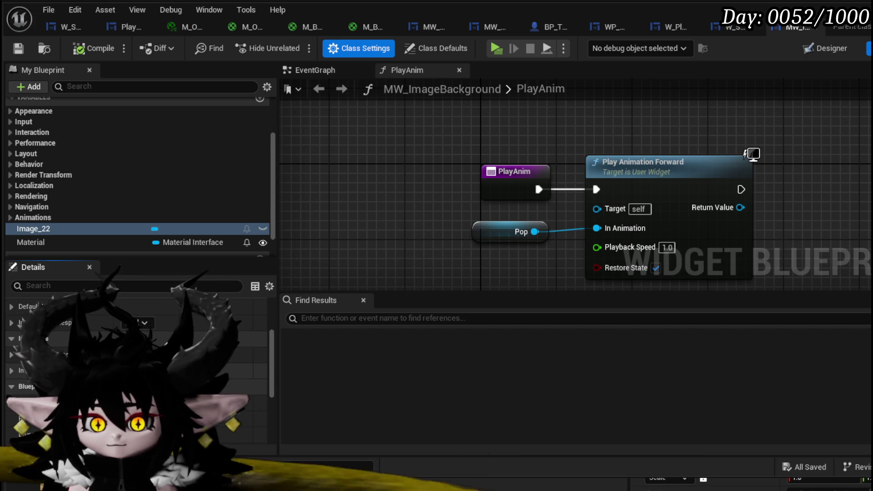
left_click(136, 369)
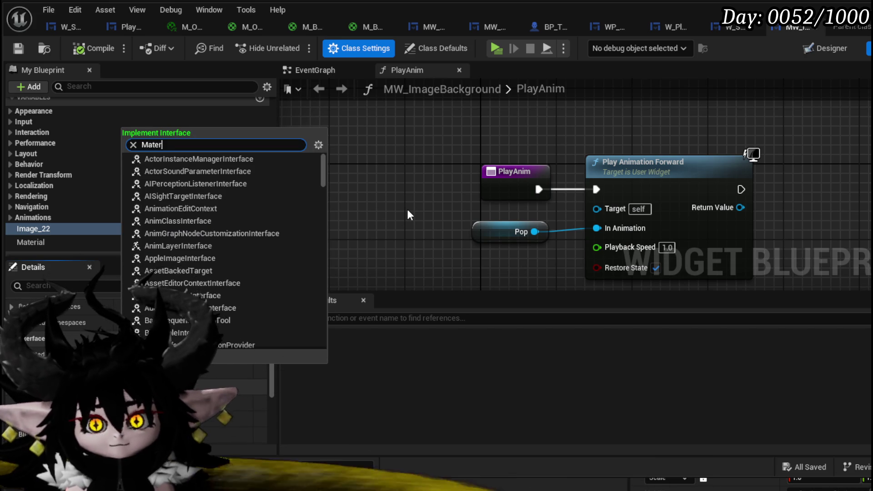
key("BackSpace")
key("BackSpace")
key("BackSpace")
type("Color")
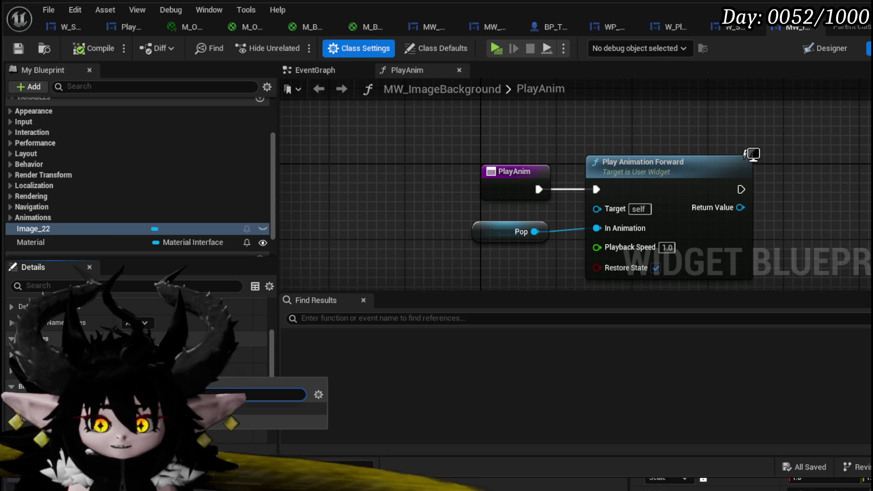
key("Escape")
key("ctrl+z")
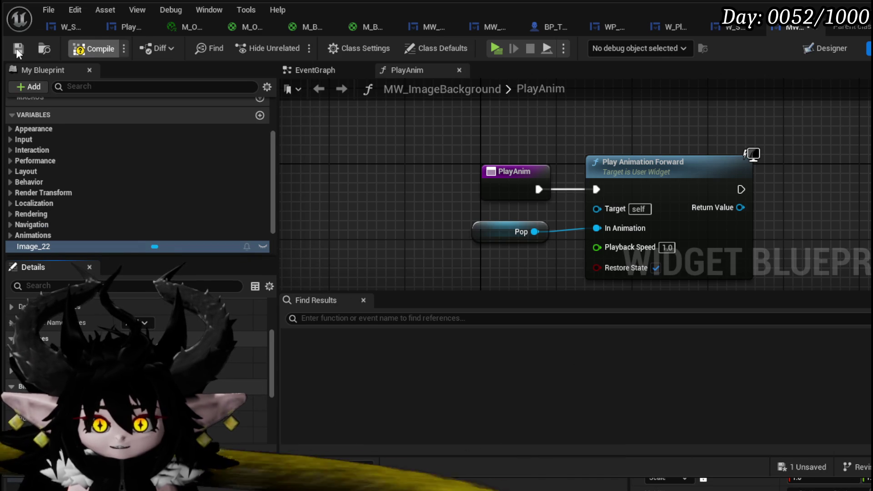
left_click(17, 49)
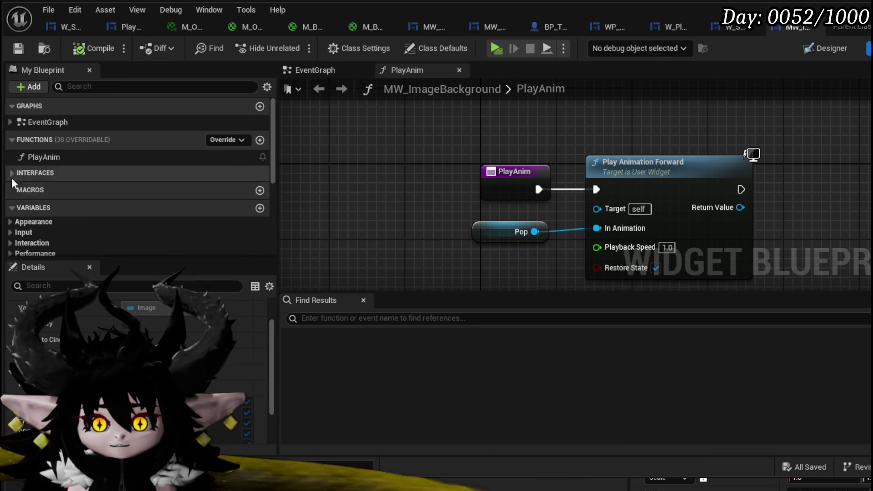
Add Event SetColor and an Image 22 getter to MW_ImageBackground's EventGraph.
left_click(13, 177)
double_click(49, 190)
scroll(78, 222, "down", 3)
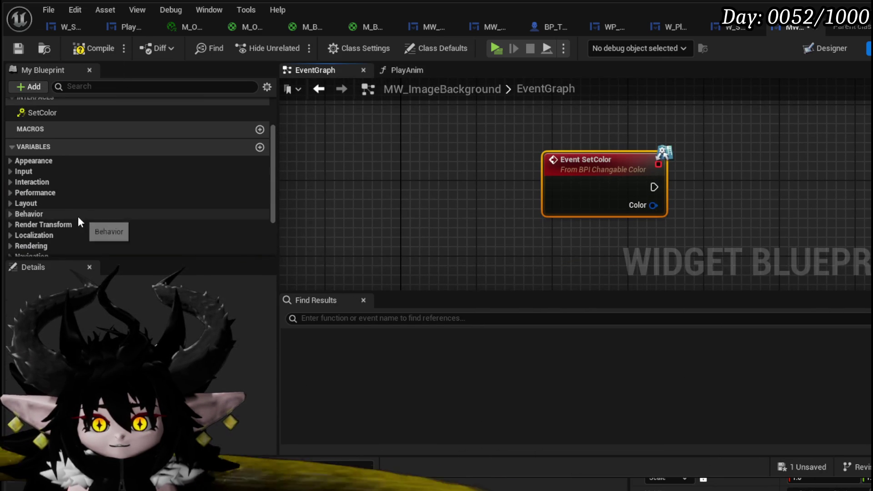
scroll(75, 214, "down", 3)
mouse_move(72, 209)
left_mouse_down()
mouse_move(547, 123)
mouse_move(598, 154)
left_mouse_up()
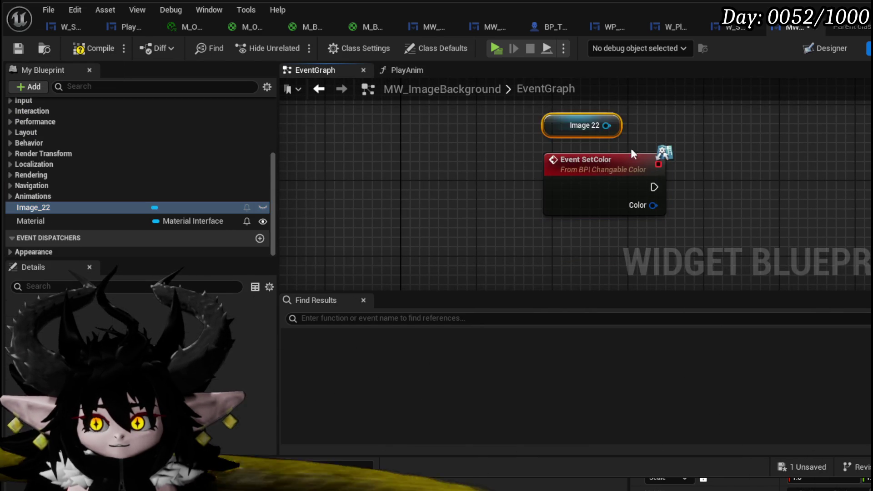
left_click_drag(398, 136, 574, 146)
Add a Get Dynamic Material node for Image 22, driven by Event SetColor.
type("get")
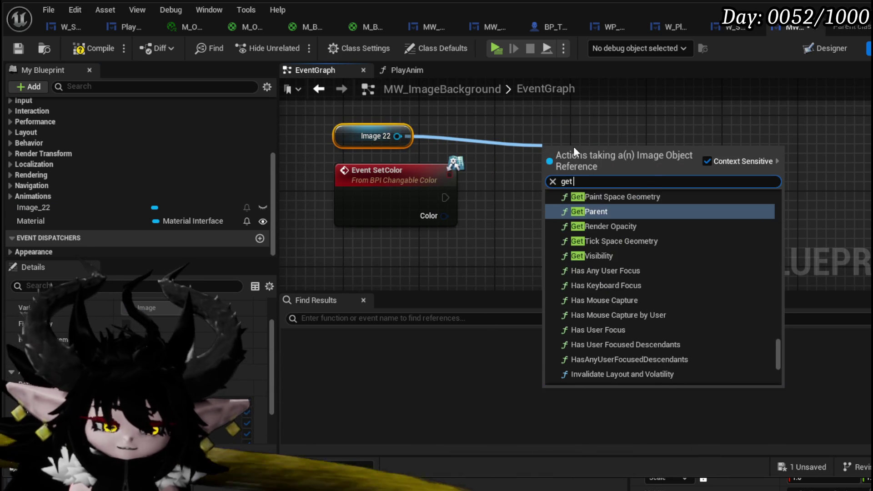
type(" material")
key("Return")
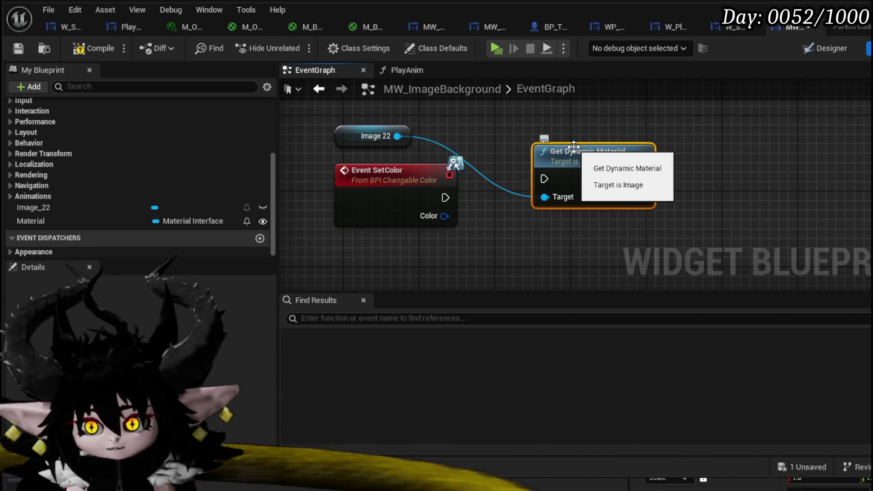
left_click_drag(539, 182, 540, 180)
key("Escape")
left_click_drag(445, 197, 543, 178)
left_click_drag(585, 178, 585, 197)
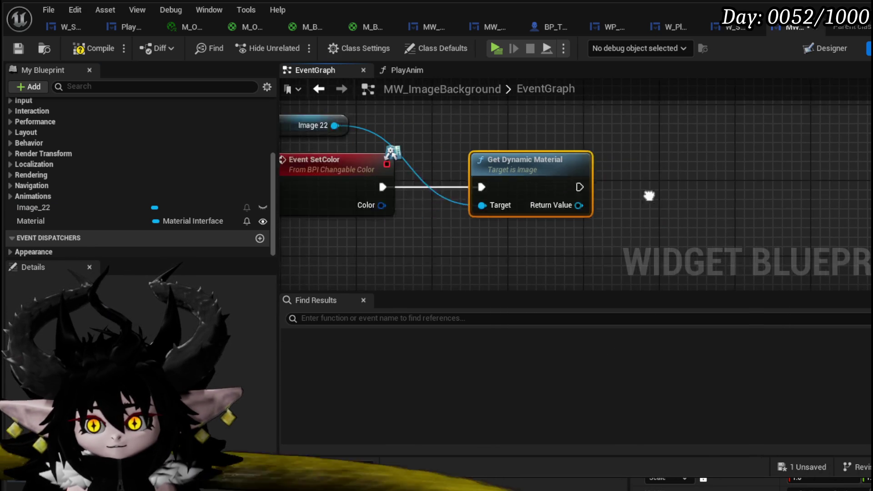
Add Set Vector Parameter Value named Color fed by the event's Color, then save.
left_click_drag(521, 203, 595, 206)
type("set vect")
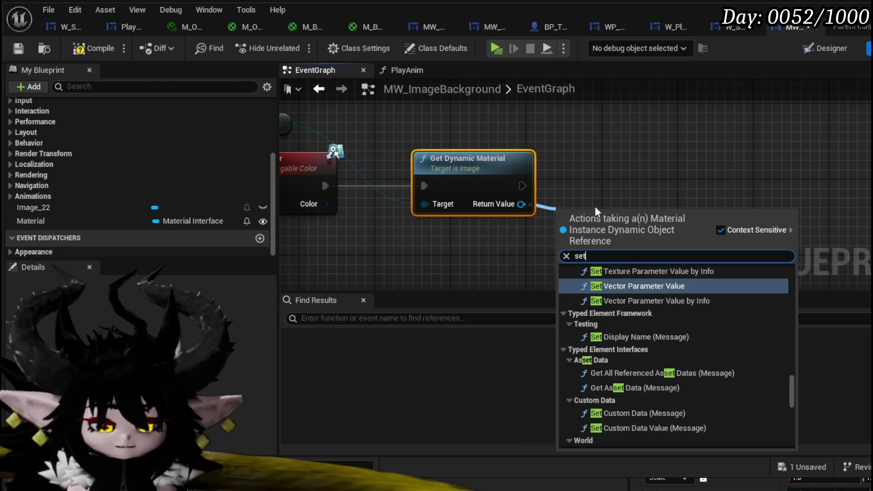
key("Return")
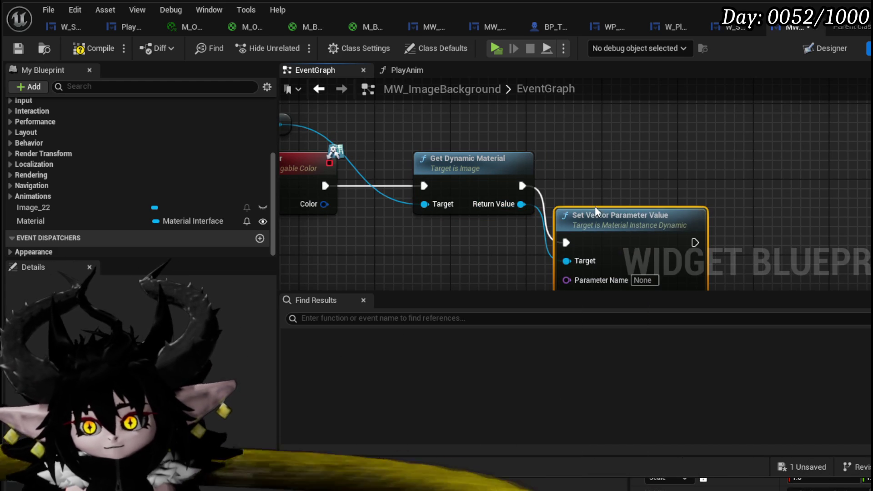
left_click_drag(327, 204, 554, 255)
left_click(642, 193)
type("Co")
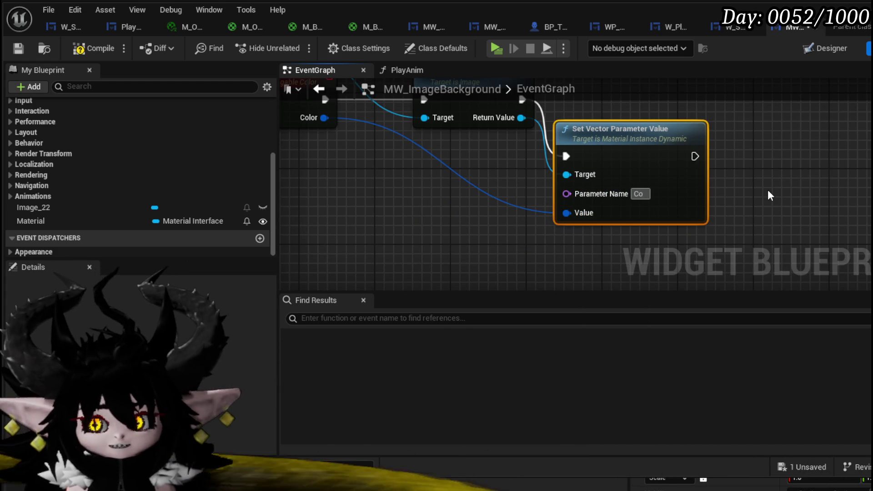
type("lor")
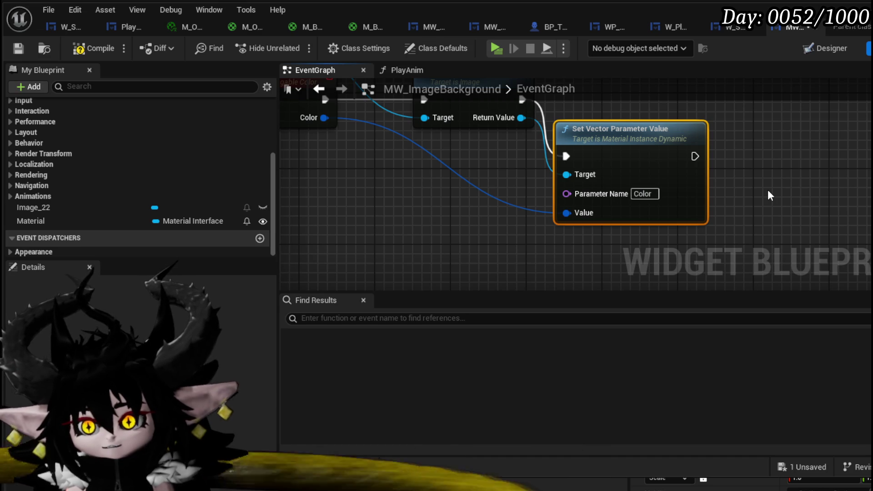
left_click(14, 46)
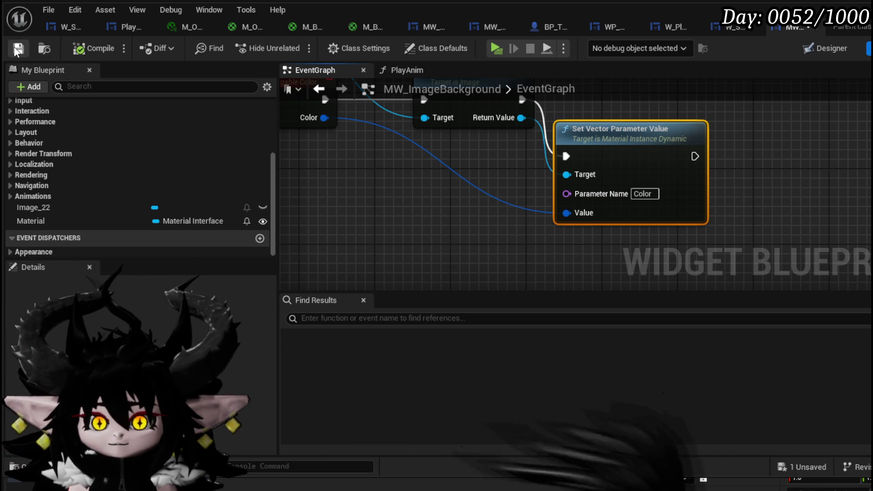
left_click(731, 27)
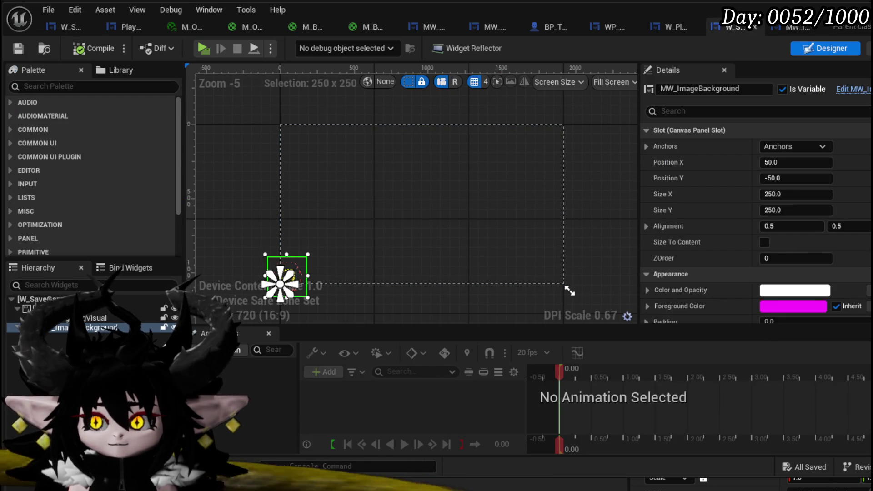
Delete the SetColor event and image reference nodes from W_SaveGameIcon's event graph.
double_click(287, 276)
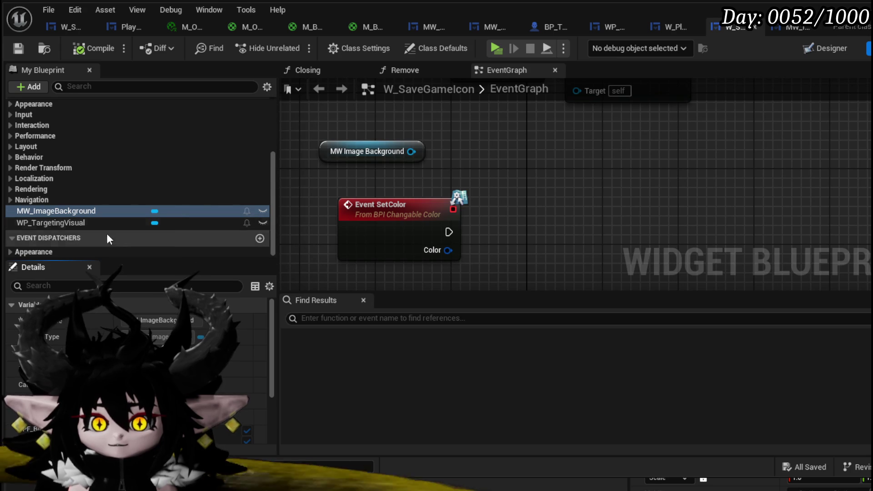
left_click_drag(314, 247, 435, 149)
key("Delete")
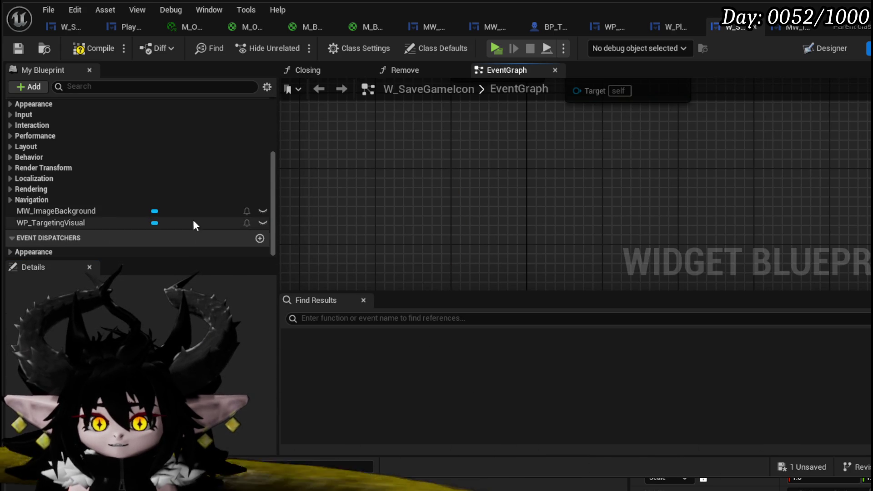
scroll(82, 190, "up", 5)
scroll(82, 190, "down", 2)
scroll(81, 189, "down", 3)
Remove the BPI Changable Color interface in Class Settings, keeping its functions, and save the widget.
left_click(385, 49)
scroll(136, 345, "down", 4)
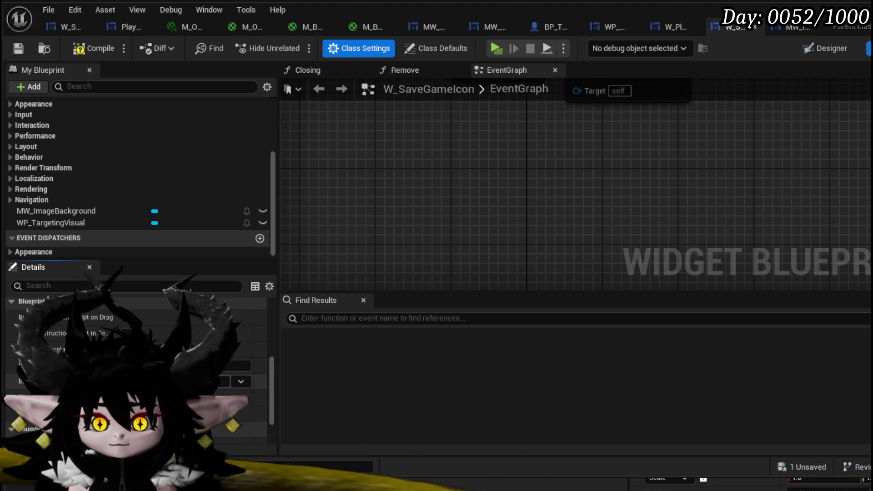
scroll(136, 346, "up", 4)
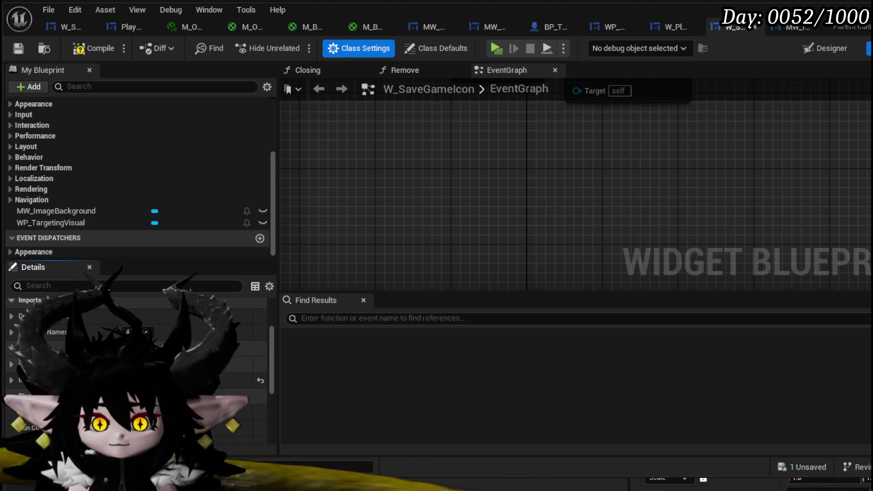
left_click(11, 381)
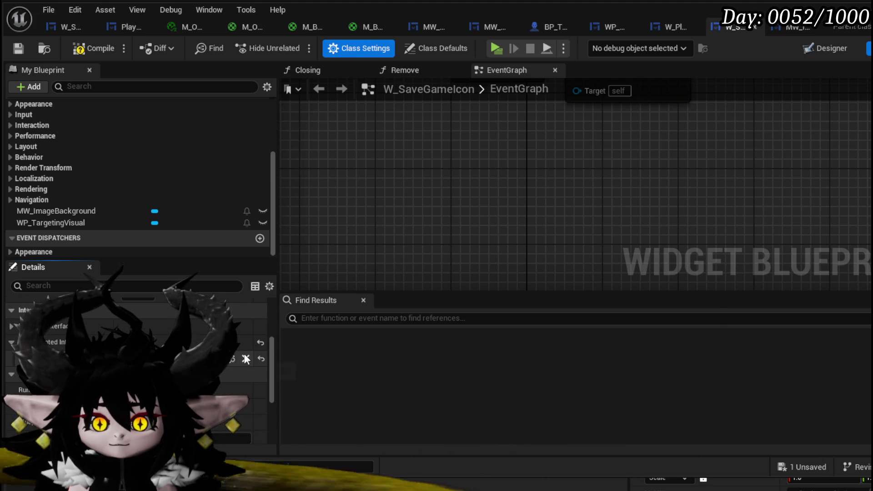
left_click(245, 359)
left_click(592, 332)
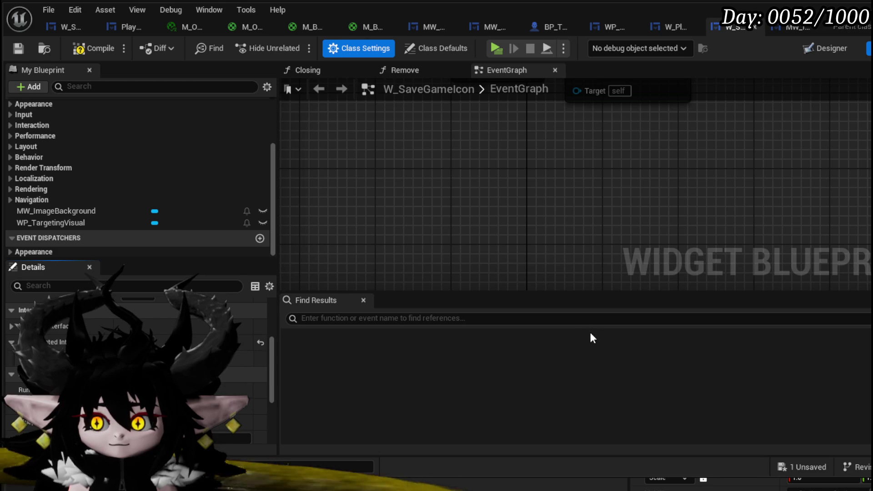
left_click(17, 49)
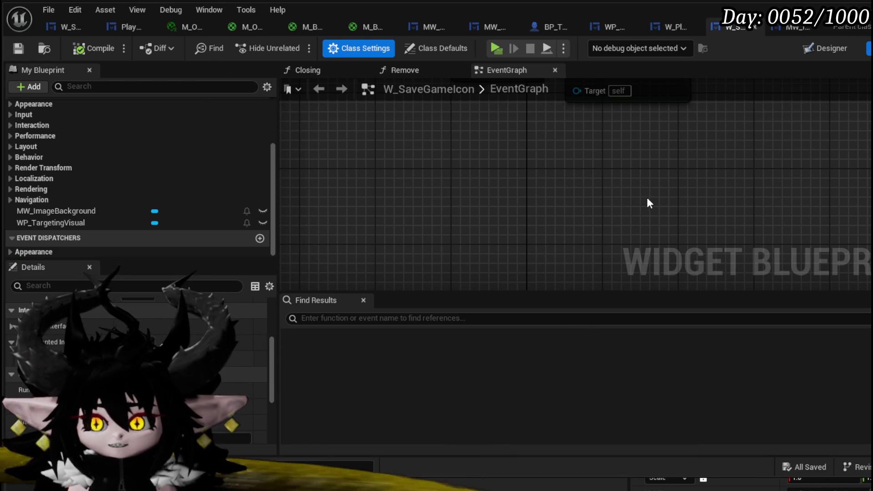
key("alt+Tab")
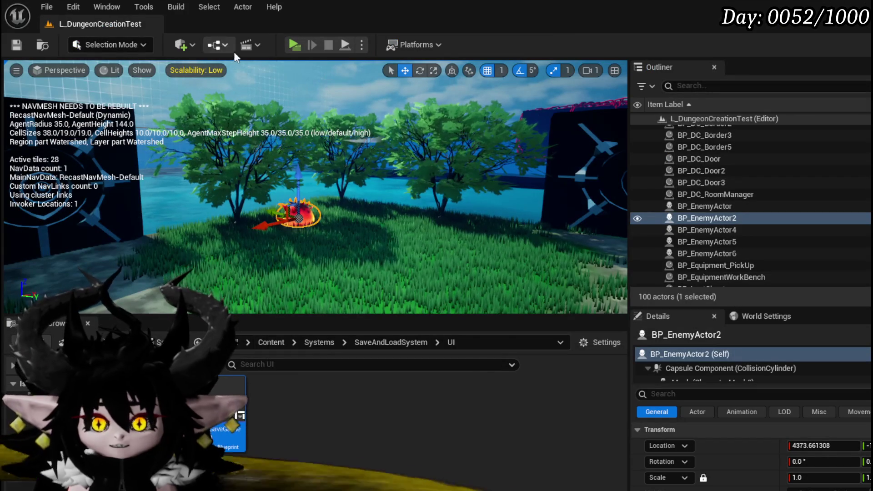
Start the game preview and inspect the head slot helmets and skill list on the Equipment screen.
left_click(293, 43)
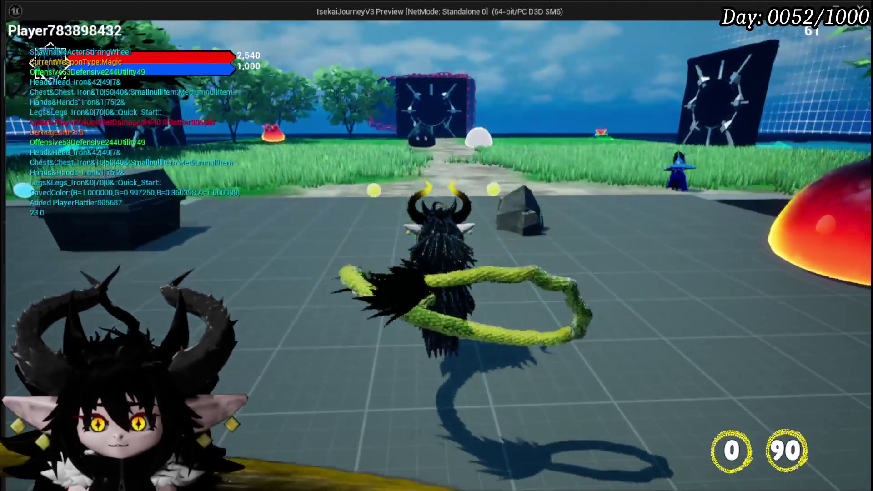
key("Tab")
left_click(84, 29)
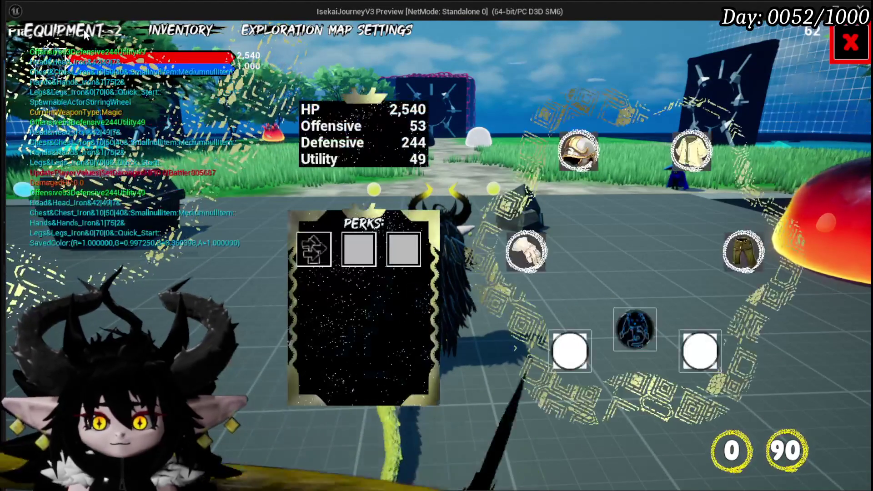
left_click(586, 157)
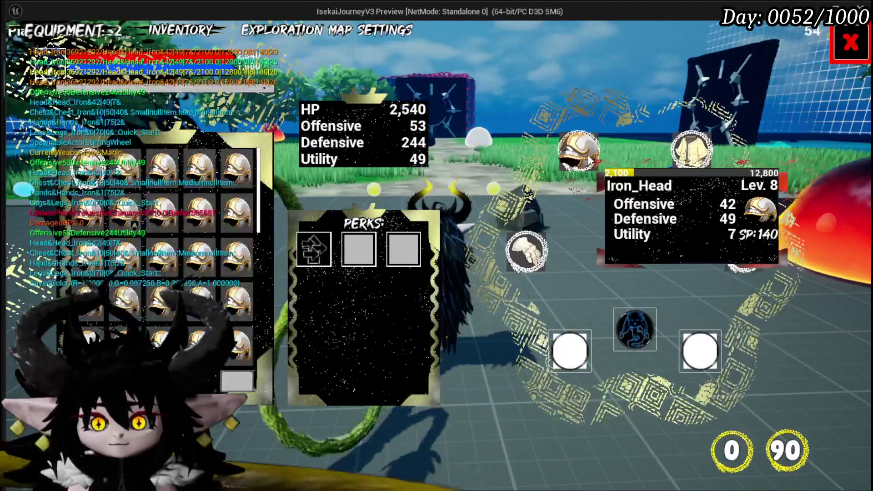
left_click(632, 321)
mouse_move(125, 191)
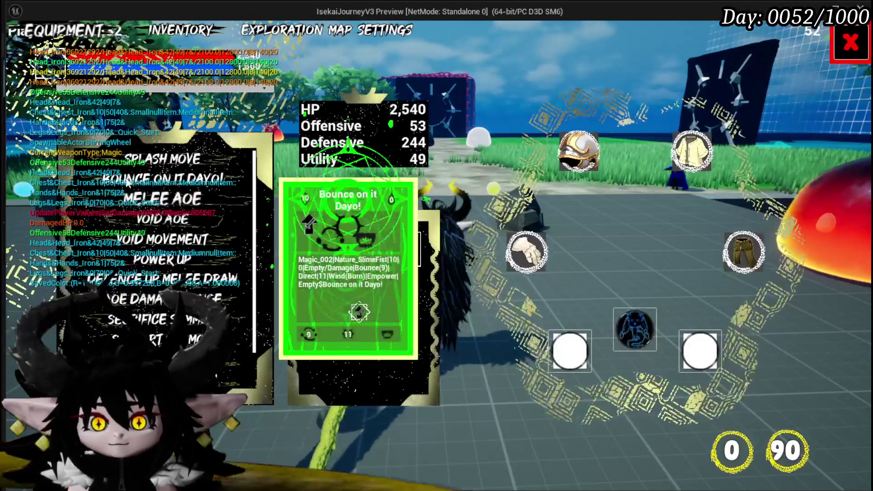
mouse_move(576, 175)
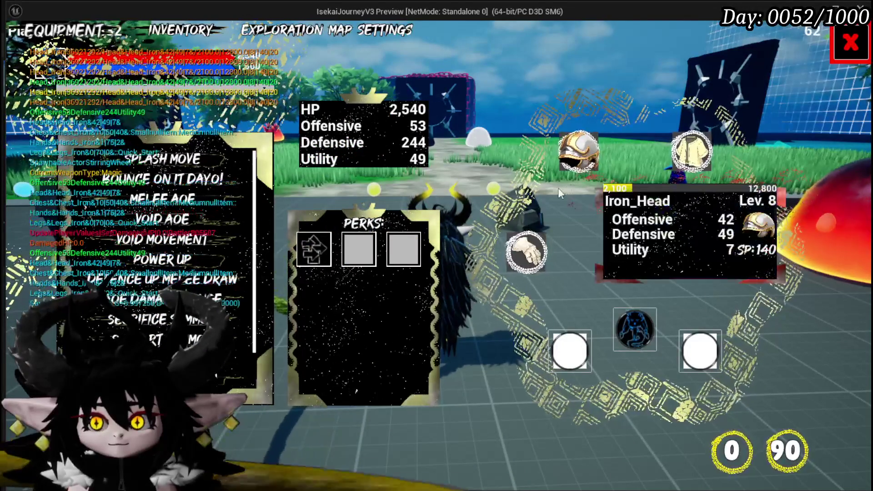
mouse_move(690, 156)
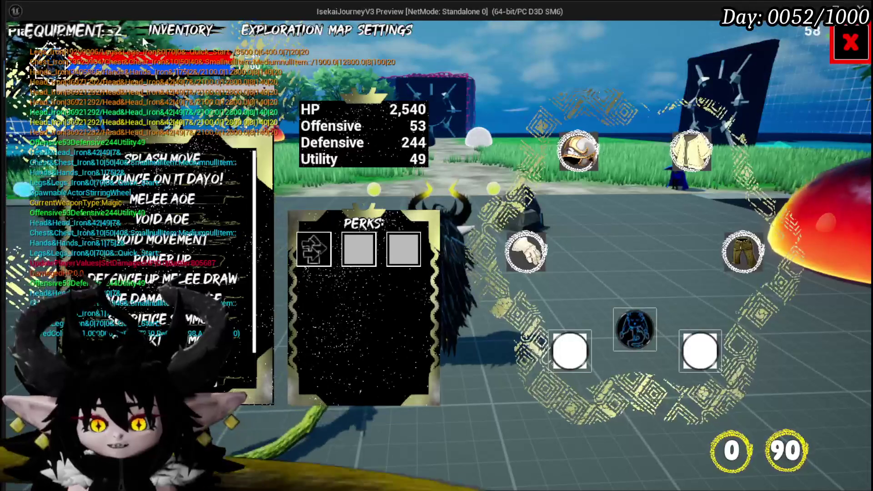
Switch between the Inventory and Equipment screens, then close the game menu.
left_click(176, 31)
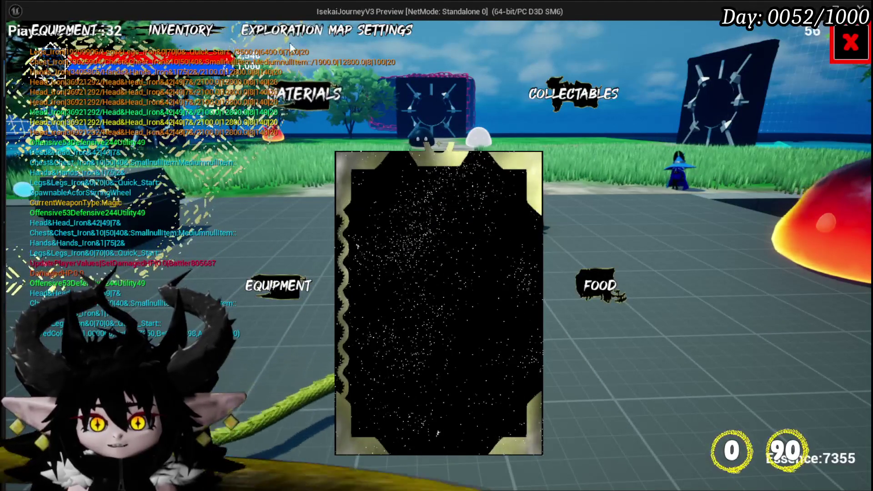
left_click(68, 30)
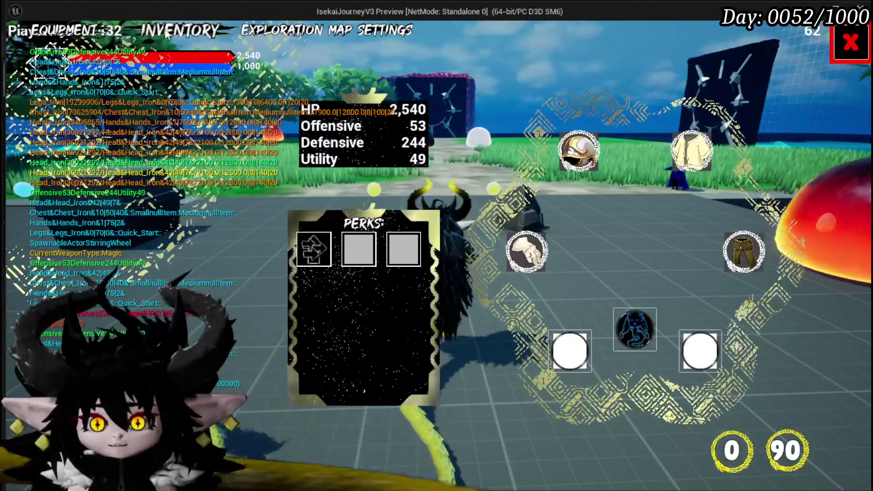
left_click(176, 31)
left_click(850, 43)
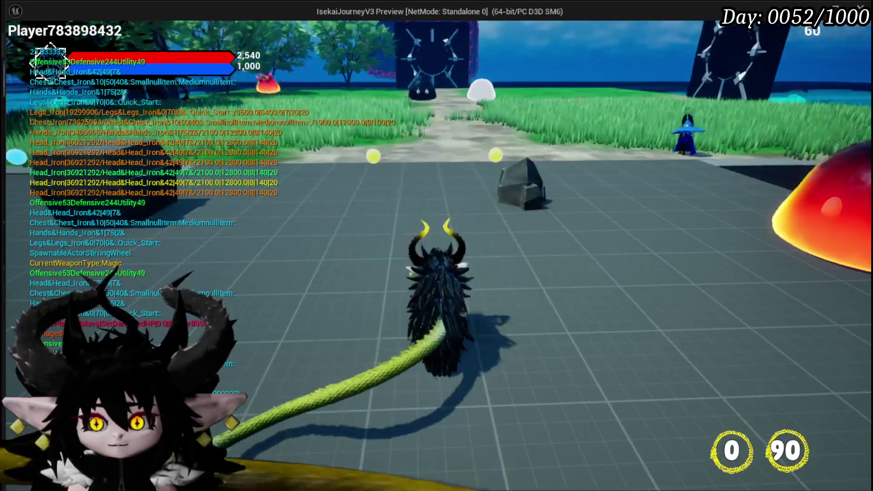
Set the card colour to cyan under Game Play > Change Card Color, then exit settings.
key("Escape")
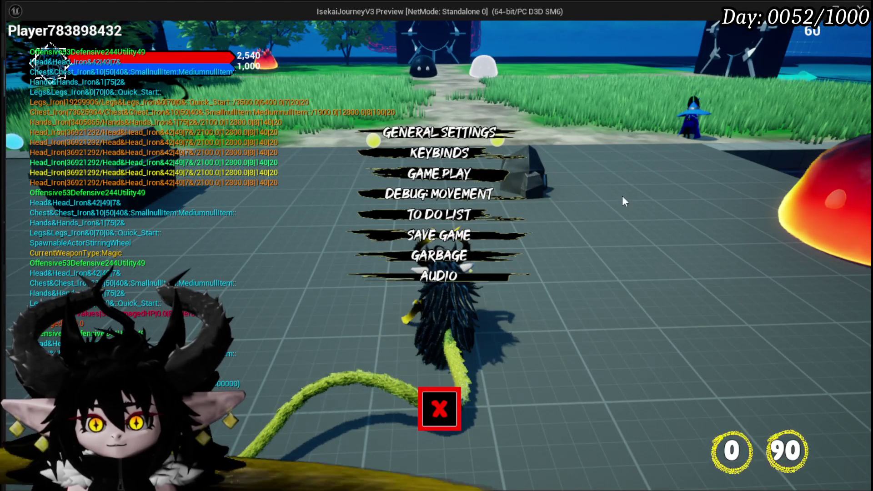
left_click(484, 172)
left_click(758, 120)
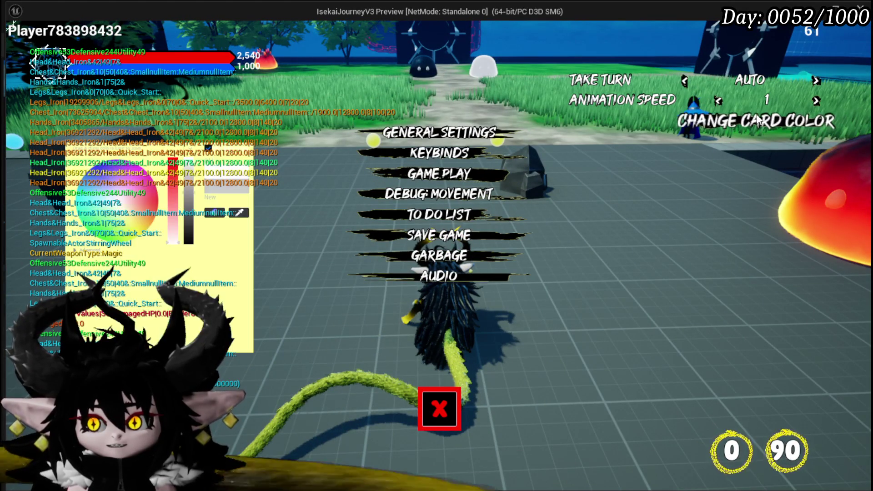
left_click(84, 201)
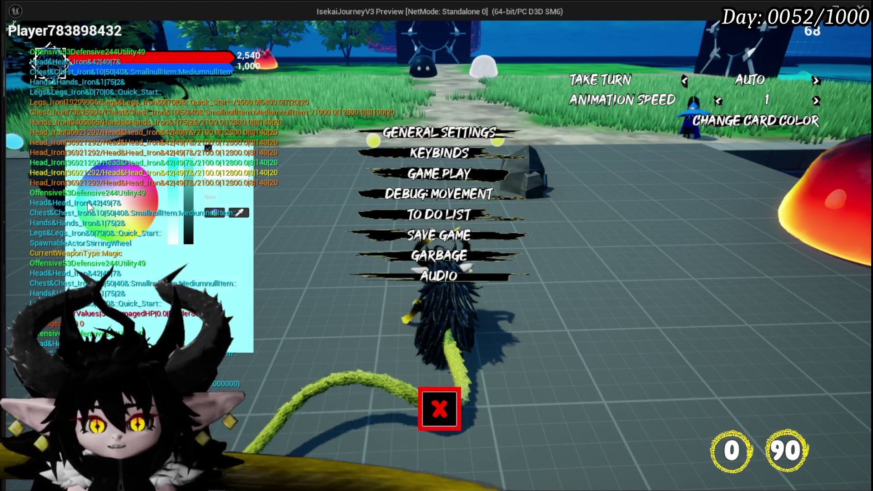
left_click(195, 278)
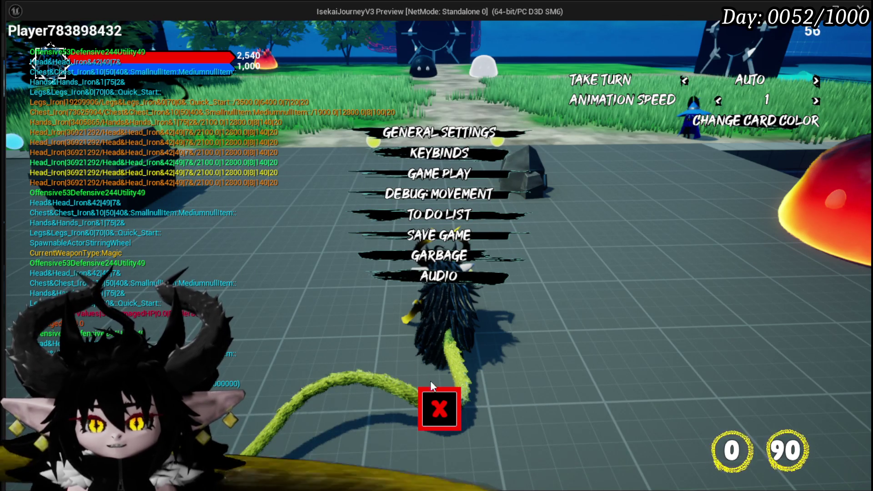
left_click(434, 400)
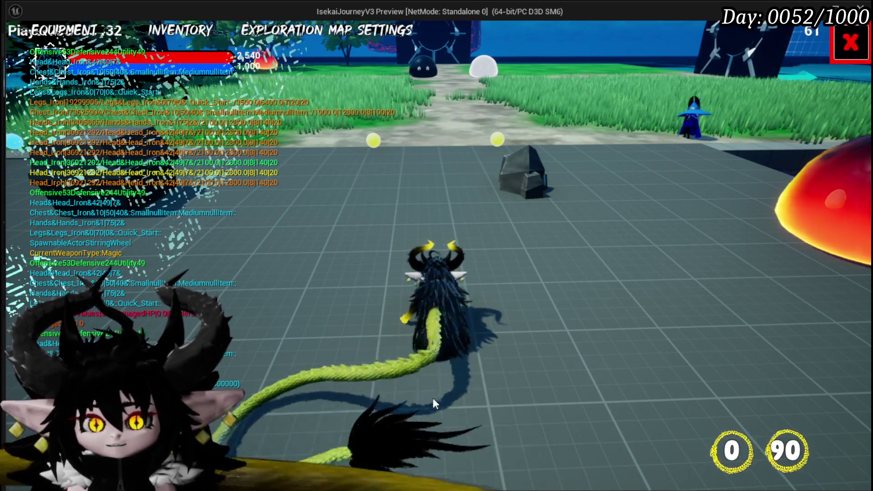
Check the hands slot gloves and centre skill slot on the Equipment tab, then switch to Inventory.
left_click(103, 32)
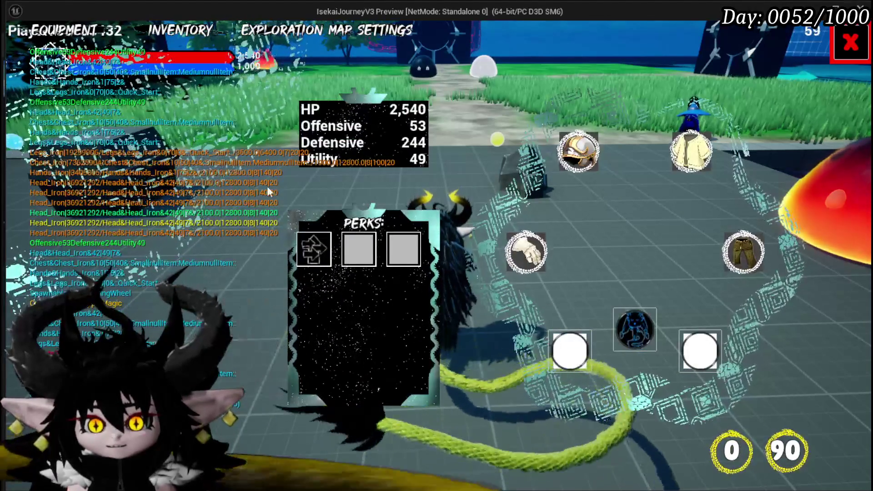
left_click(526, 252)
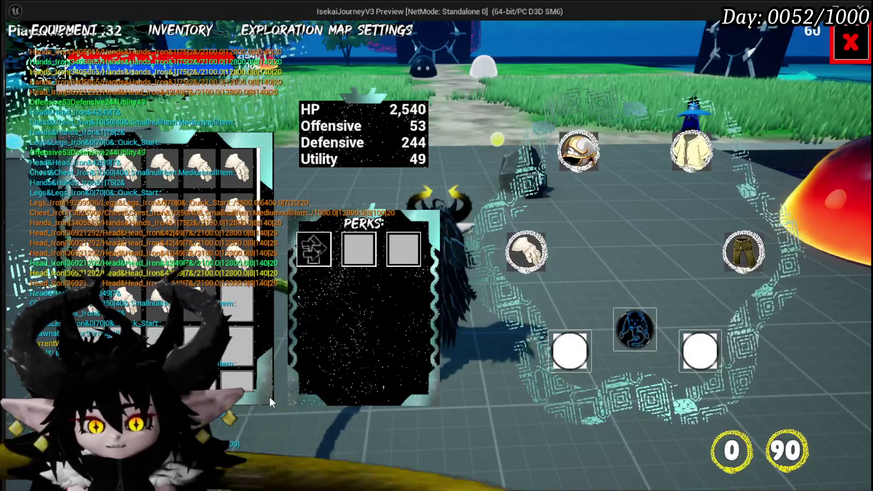
left_click(650, 321)
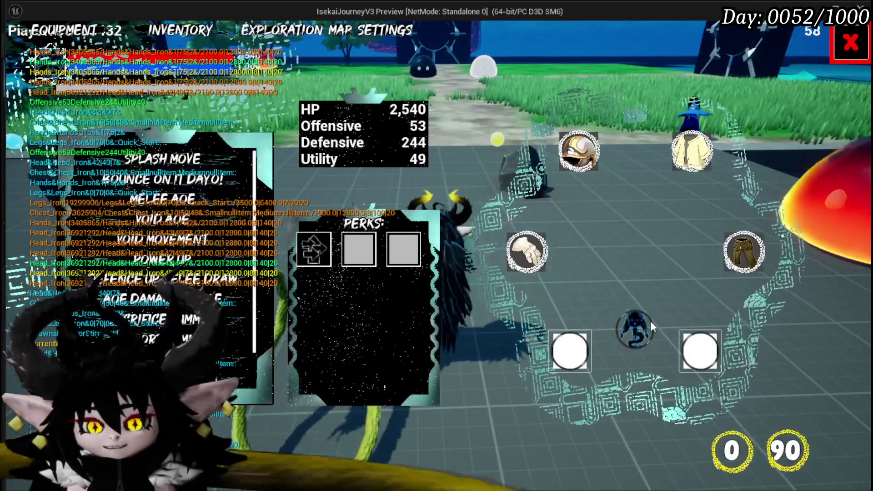
left_click(650, 321)
left_click(634, 345)
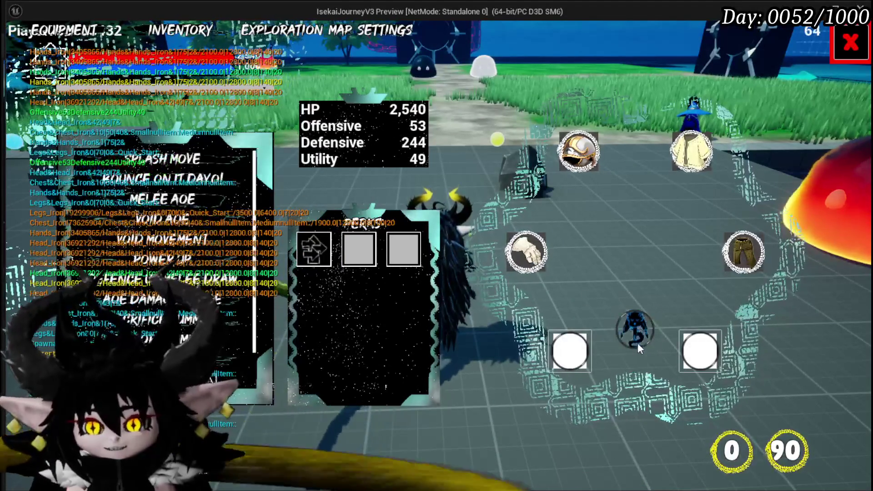
mouse_move(193, 178)
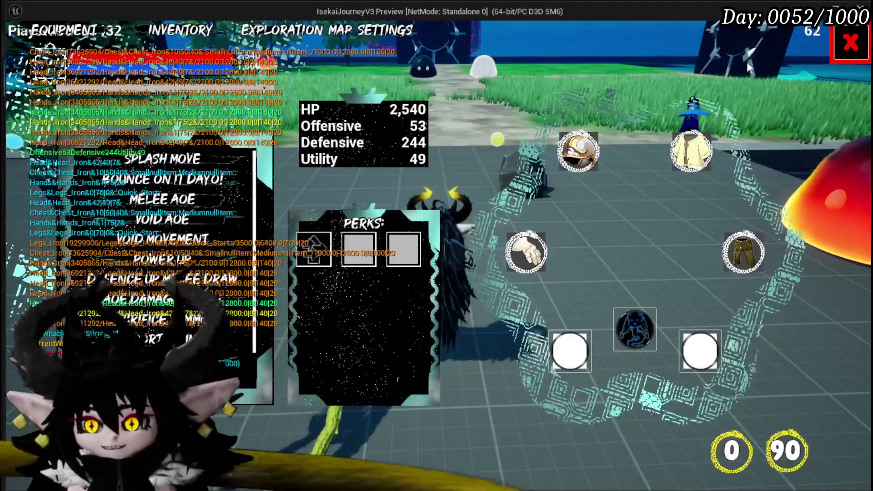
left_click(160, 28)
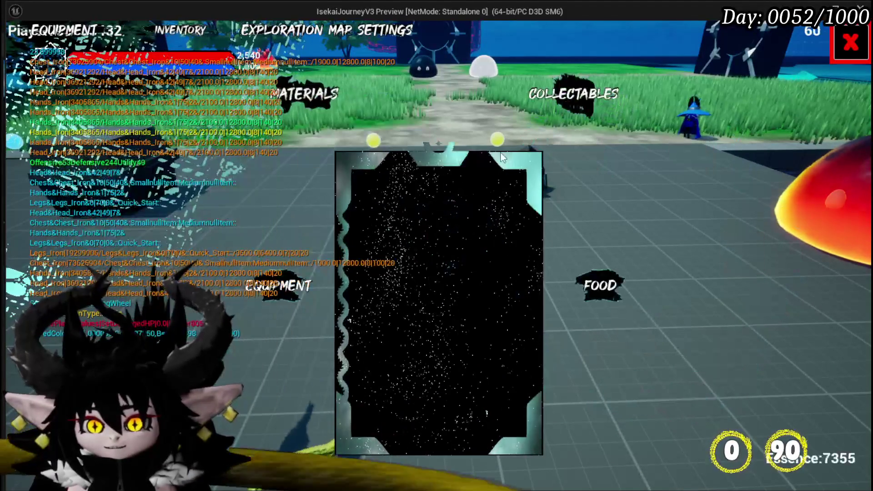
Browse the Food, Materials and Equipment inventory categories, then close the inventory panel.
left_click(586, 282)
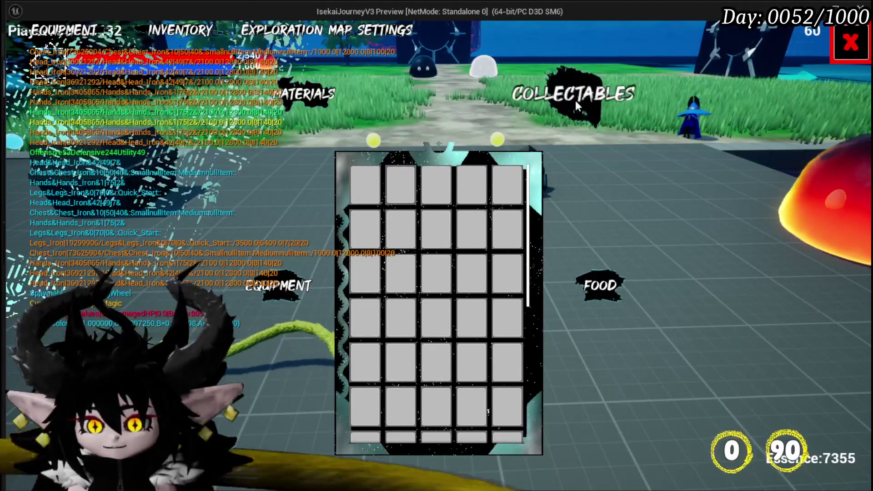
left_click(471, 184)
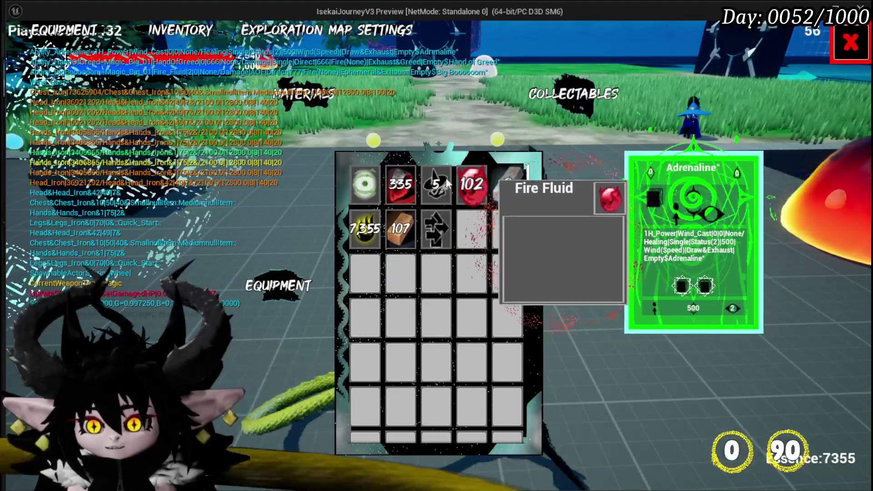
left_click(291, 284)
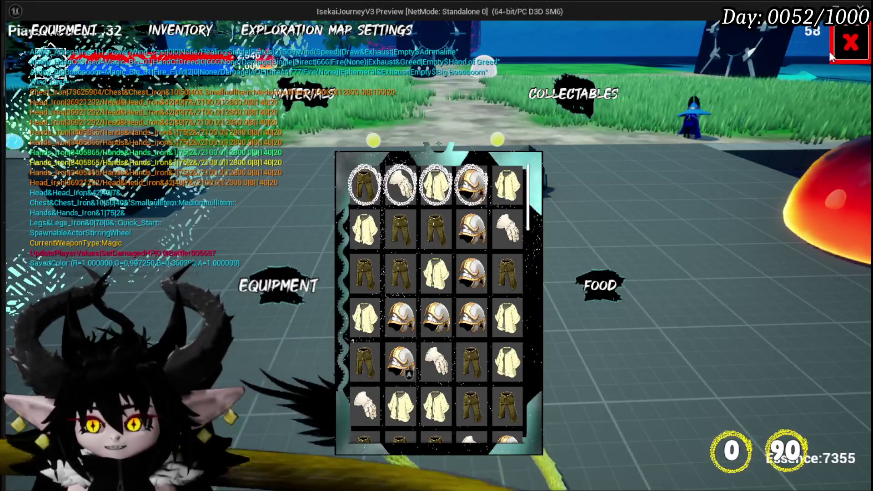
left_click(836, 52)
Pick and adjust a new card colour in Settings, then close the picker and settings menu.
key("Escape")
left_click(738, 122)
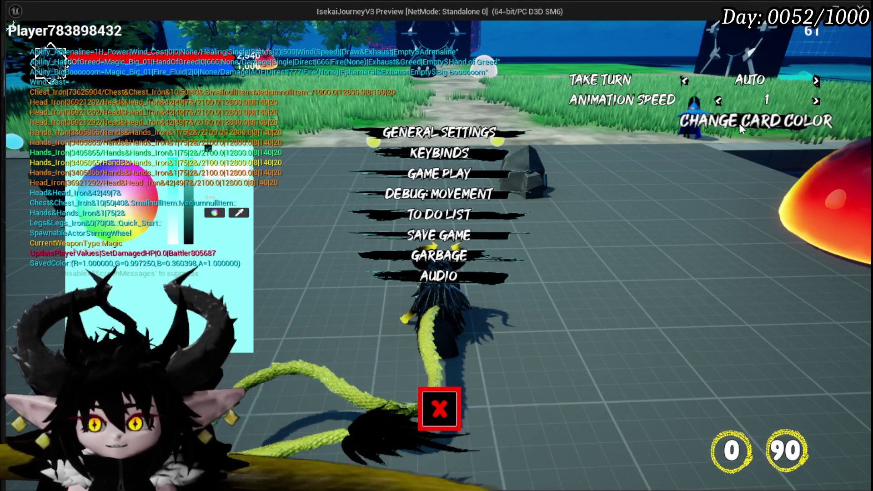
left_click(112, 205)
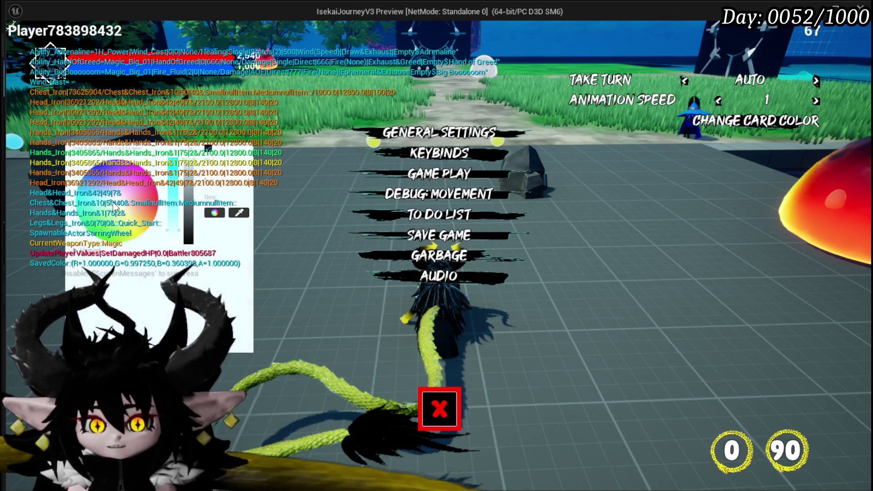
mouse_move(116, 207)
left_mouse_down()
mouse_move(137, 176)
mouse_move(117, 203)
left_mouse_up()
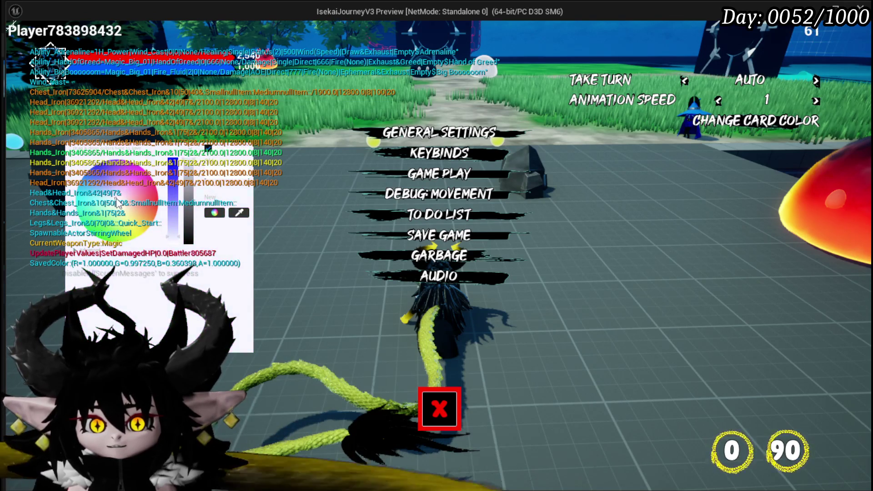
left_click_drag(190, 209, 202, 325)
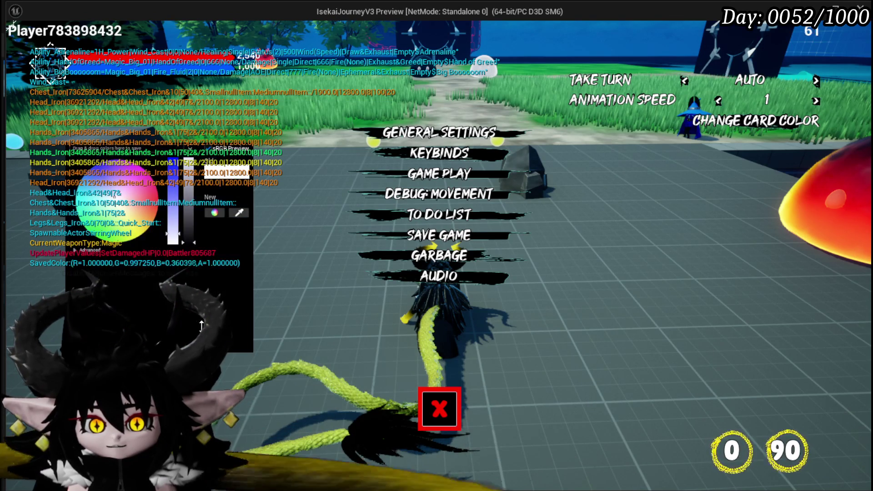
left_click(209, 293)
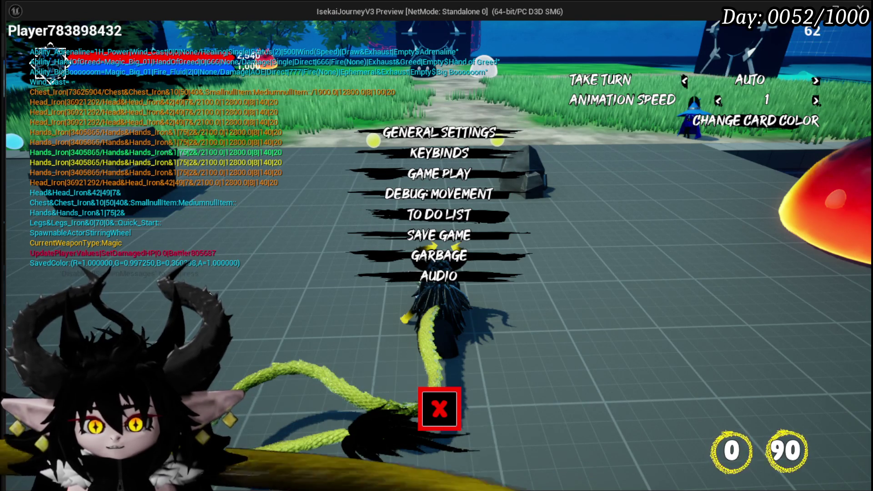
left_click(458, 410)
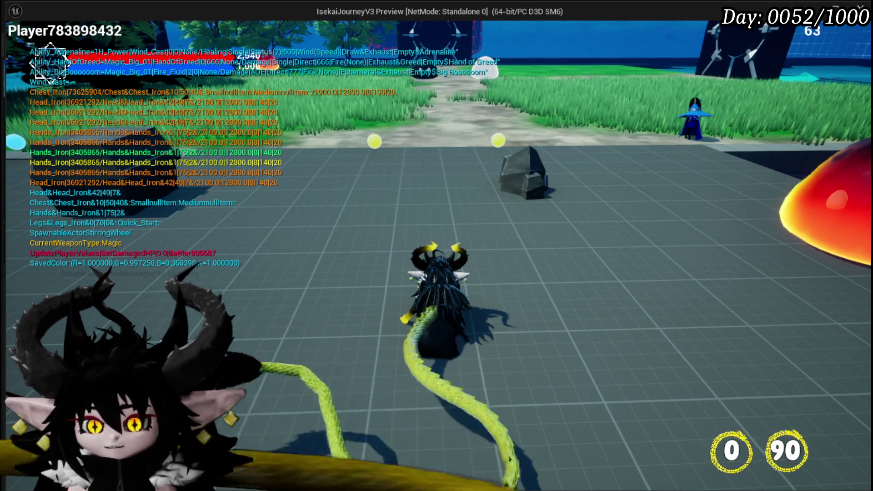
key("Escape")
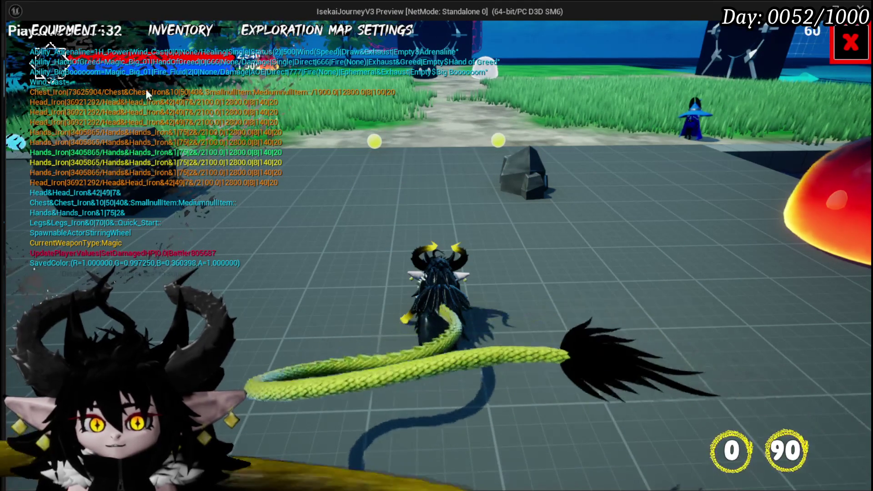
Scroll through an ability slot's skill cards on the Equipment screen, then resume play.
left_click(64, 30)
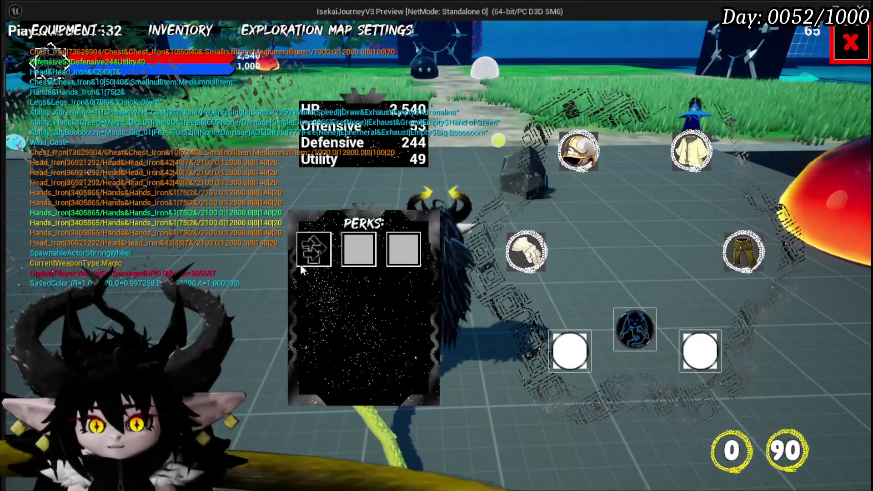
left_click(527, 271)
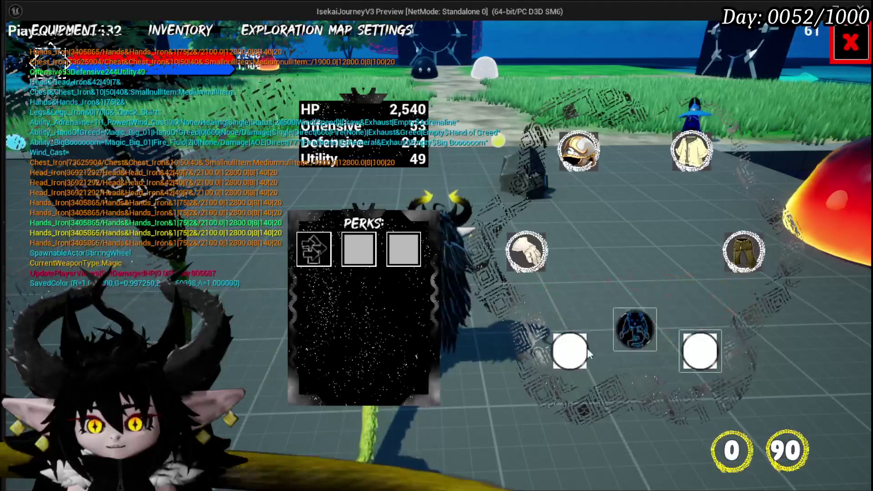
left_click(631, 320)
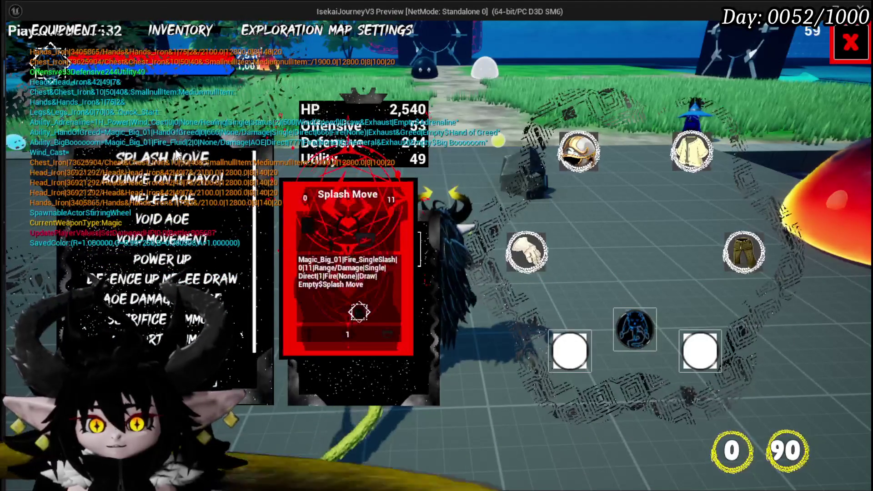
scroll(172, 195, "down", 2)
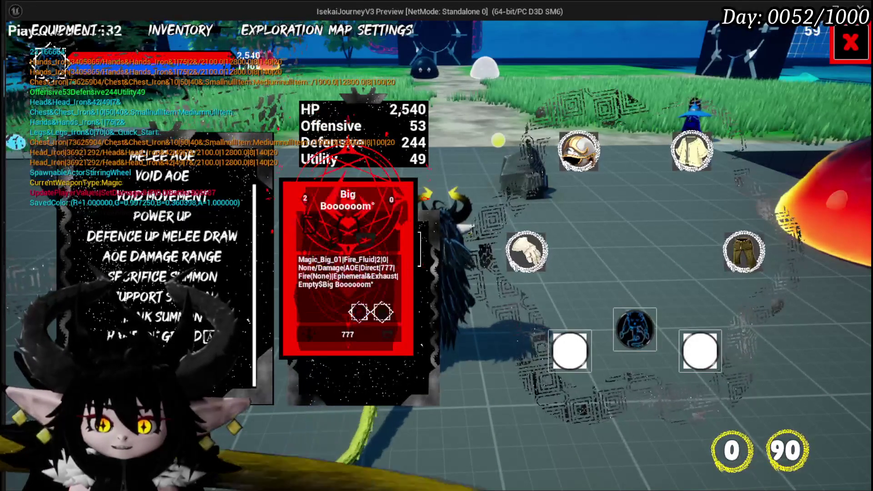
scroll(171, 165, "up", 3)
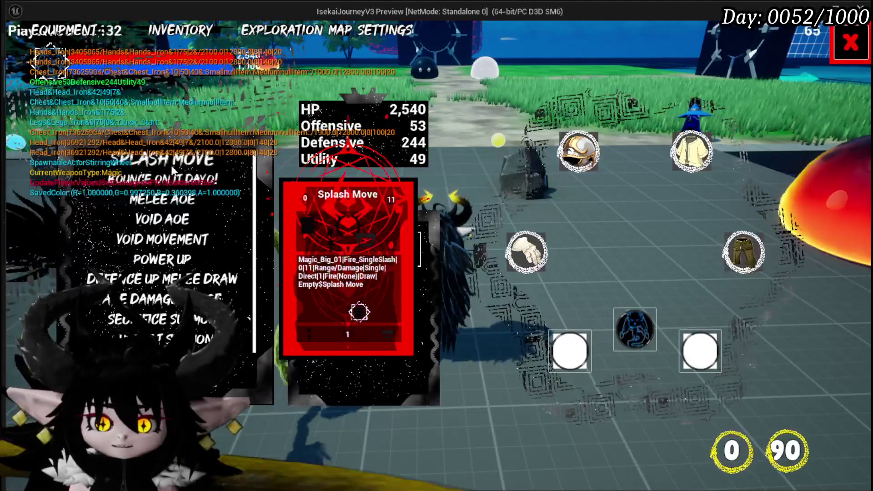
scroll(171, 254, "down", 2)
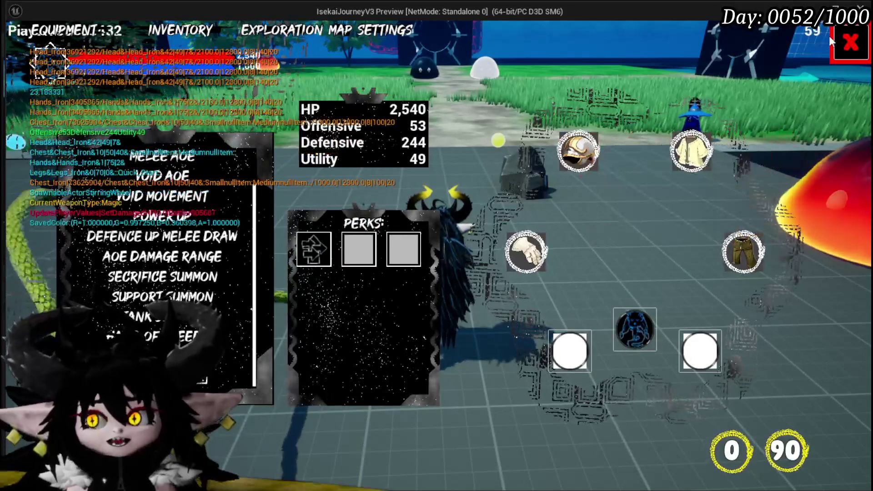
key("Escape")
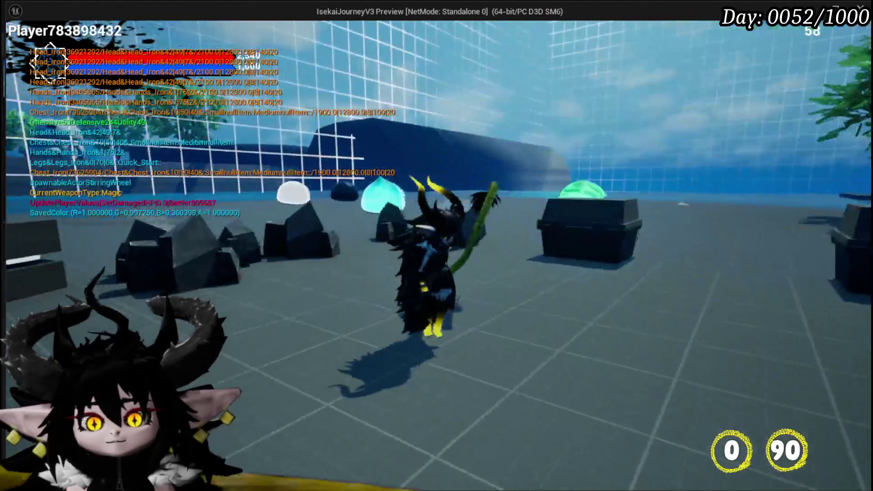
Walk the character across the grass to the fire slime and accept the encounter.
key("w")
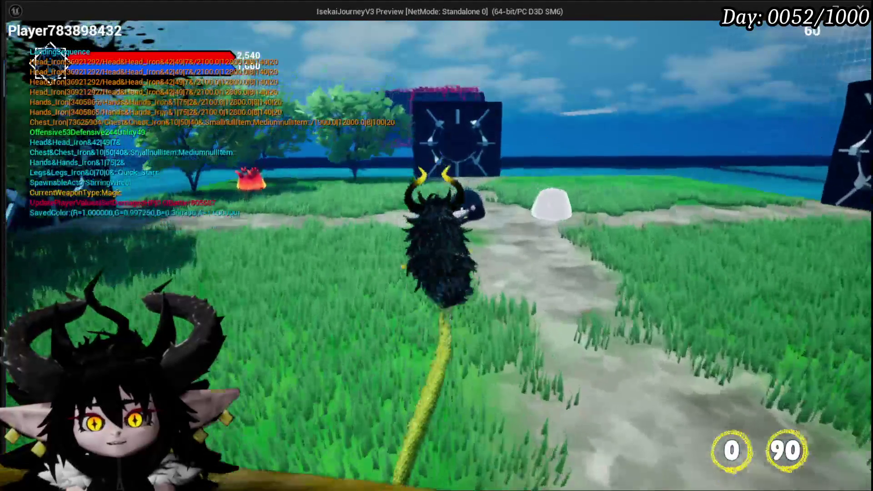
key("w")
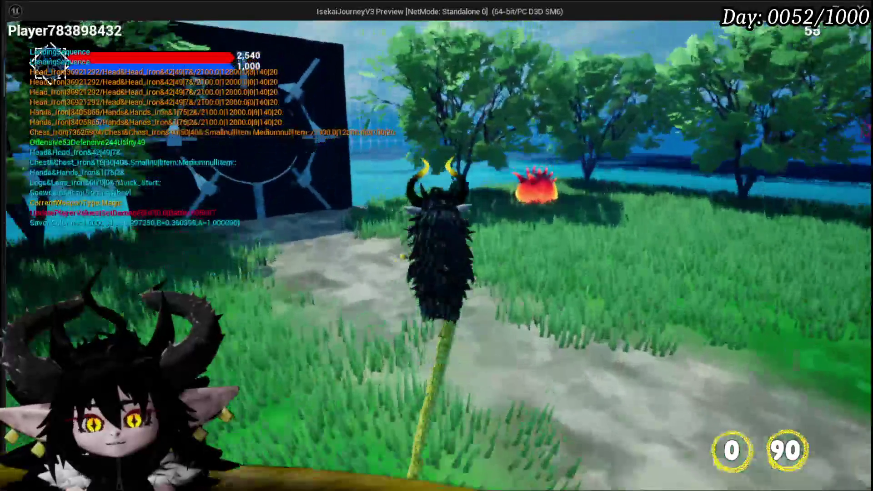
key("w")
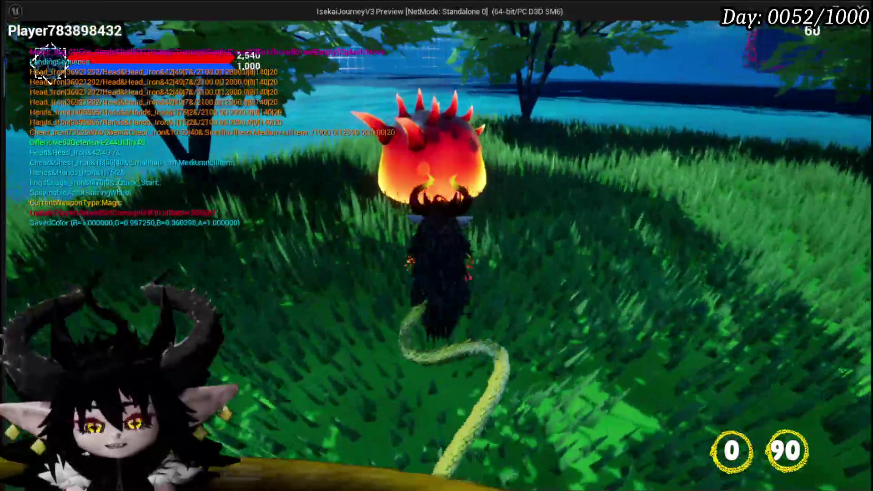
key("w")
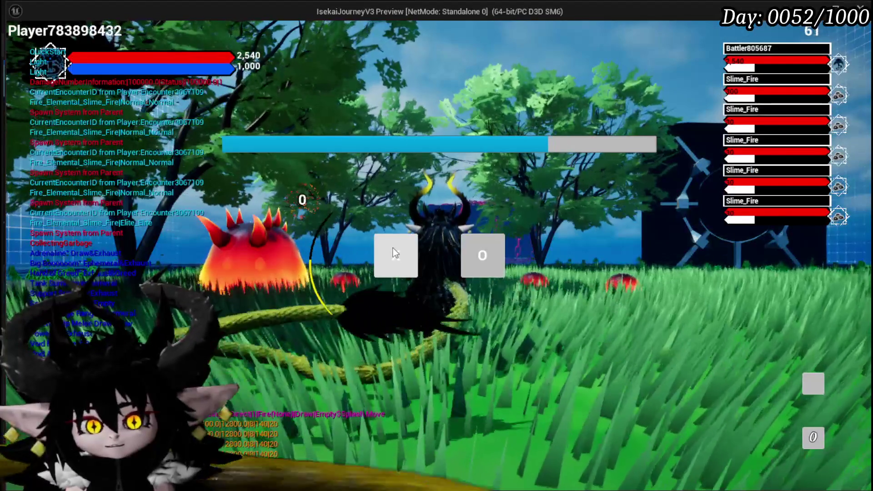
left_click(395, 253)
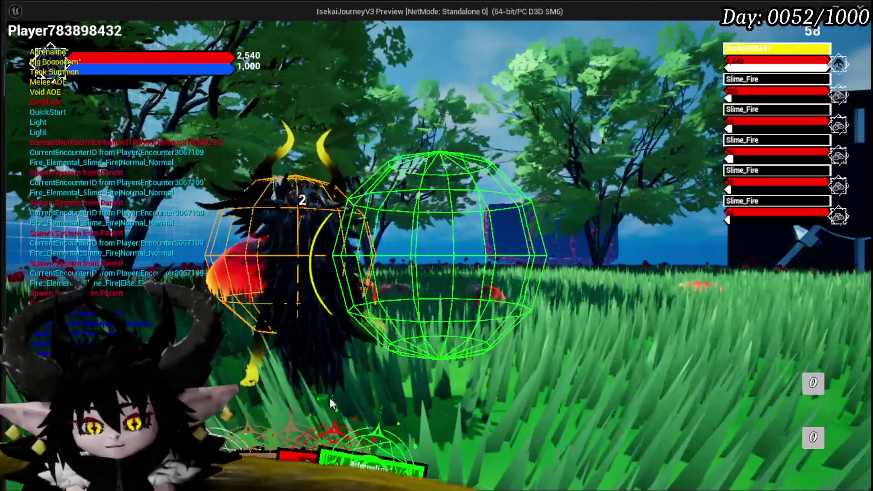
Play the Hand of Greed card, then select the Sacrifice Summon card.
mouse_move(262, 411)
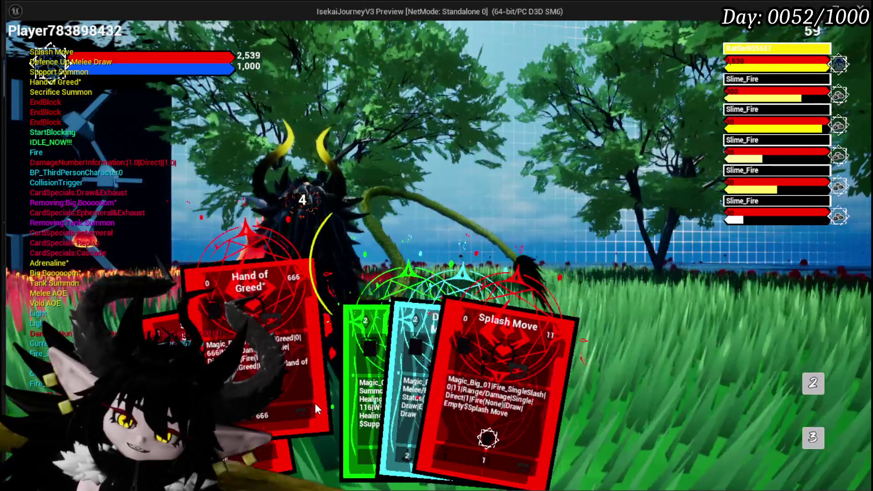
left_click(315, 401)
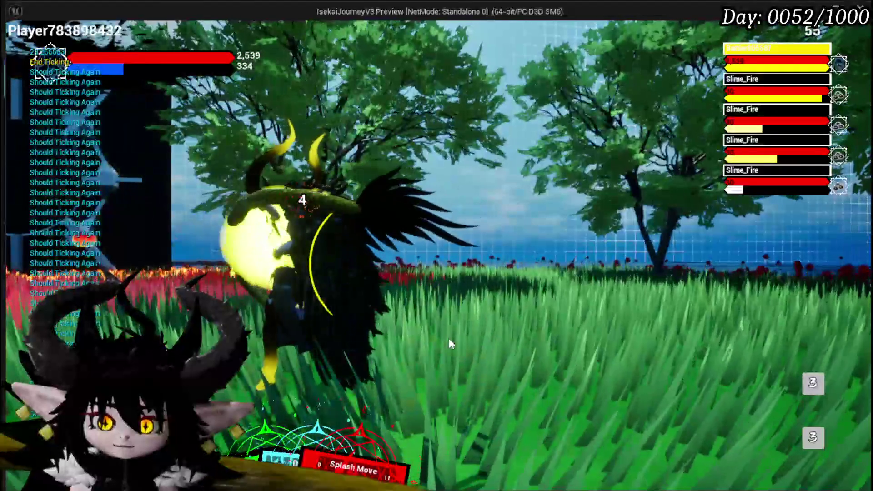
mouse_move(386, 421)
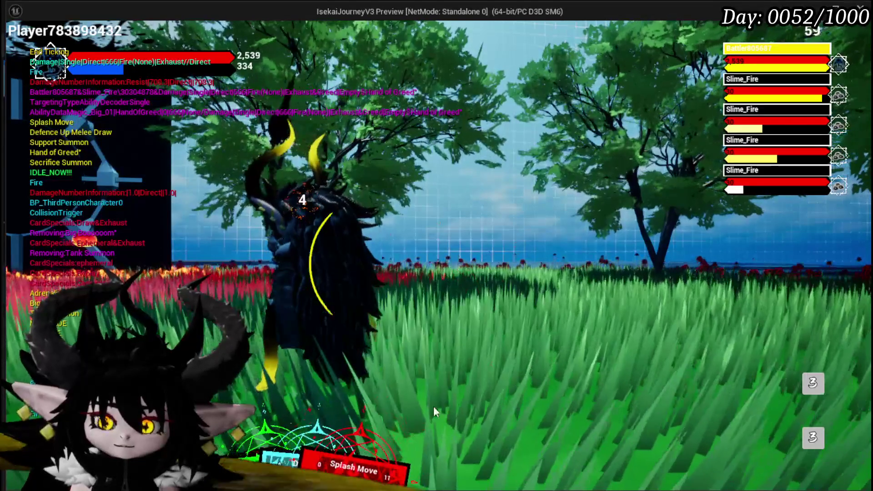
left_click(361, 430)
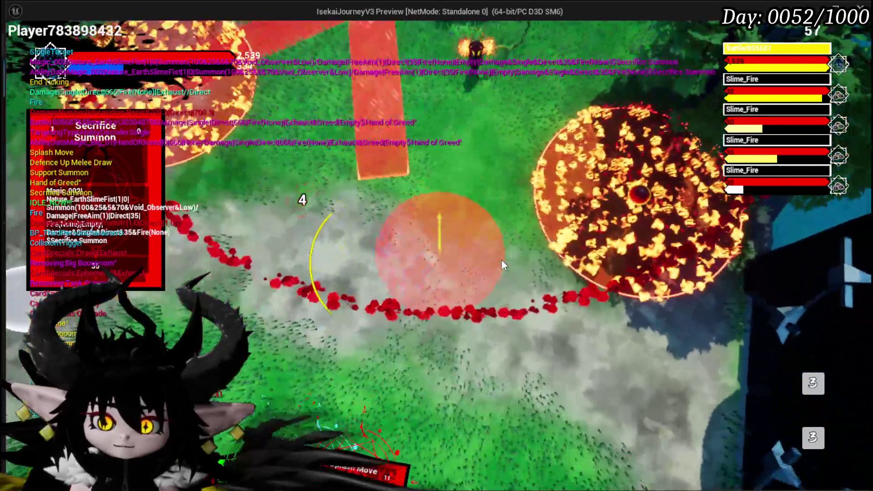
Place the Sacrifice Summon on the targeted ground area.
left_click(501, 265)
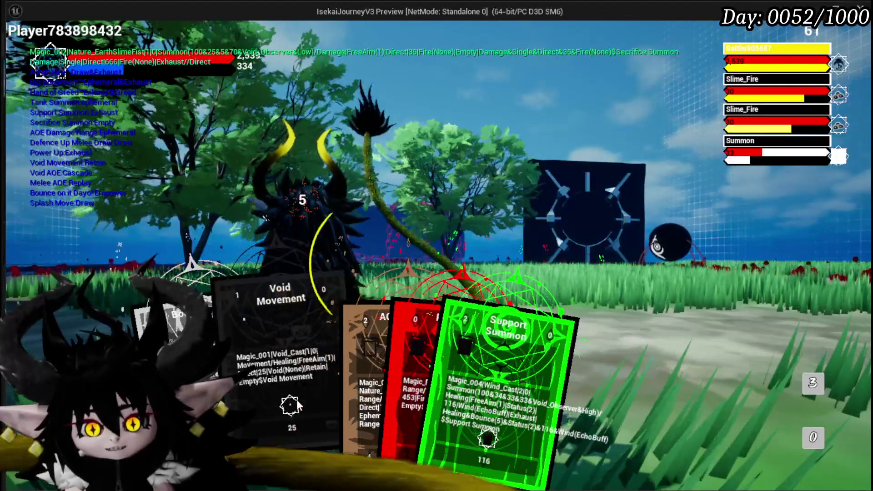
Cast the Void Movement card from the hand.
left_click(552, 260)
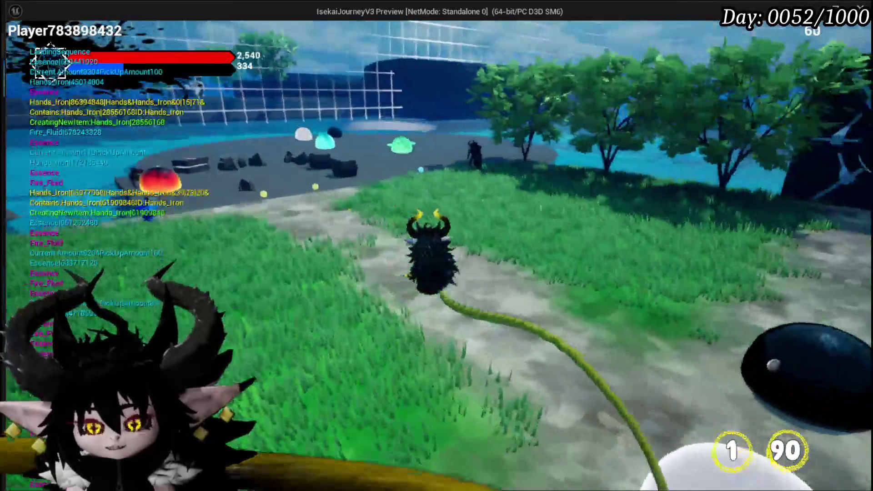
key("Tab")
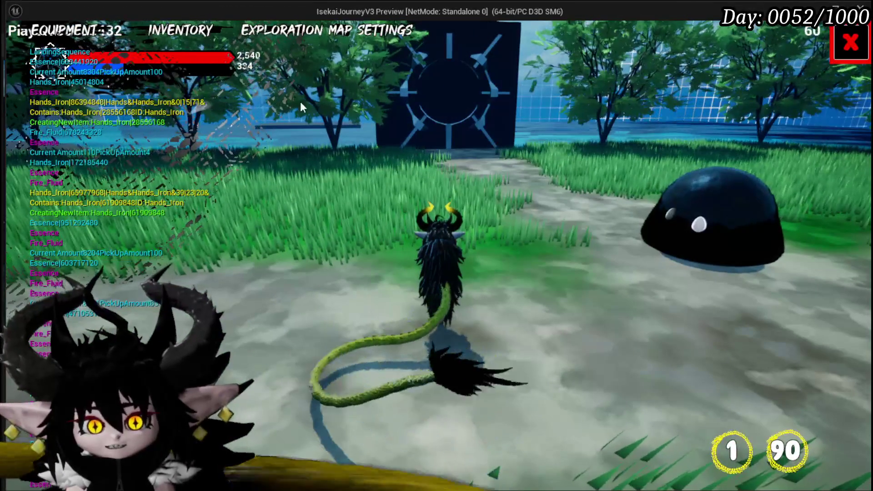
left_click(89, 32)
left_click(314, 249)
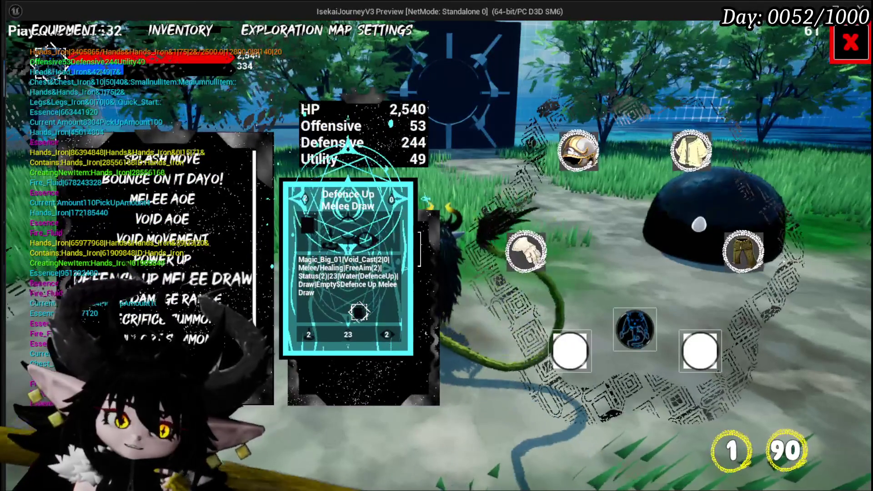
mouse_move(163, 218)
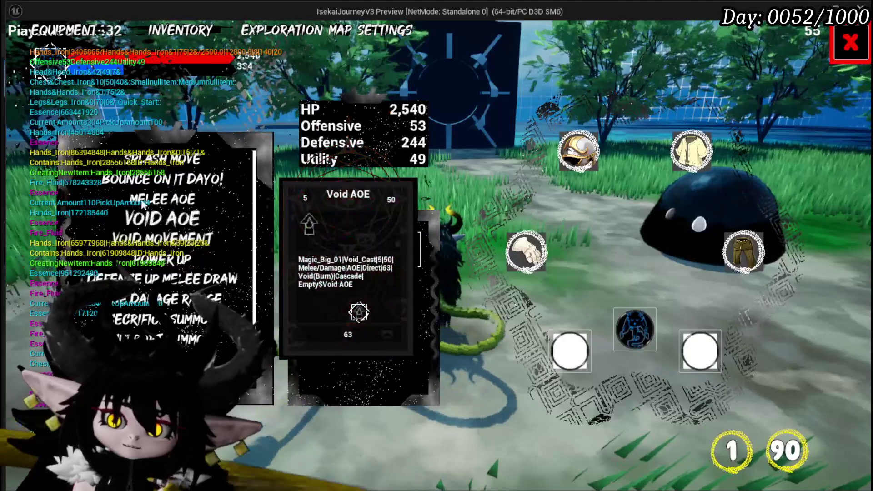
mouse_move(145, 188)
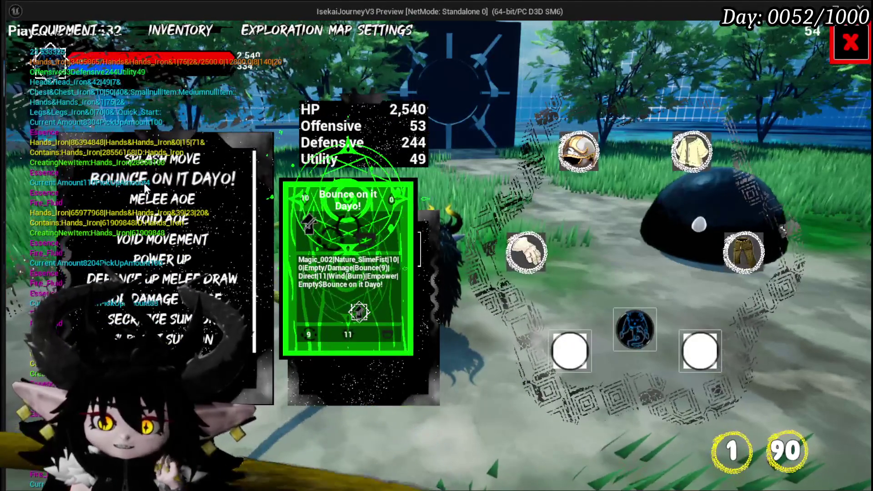
mouse_move(145, 205)
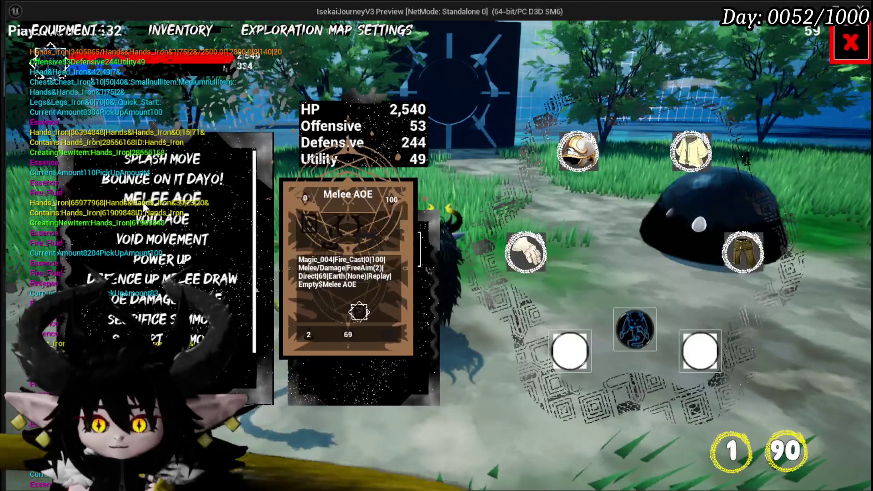
mouse_move(143, 232)
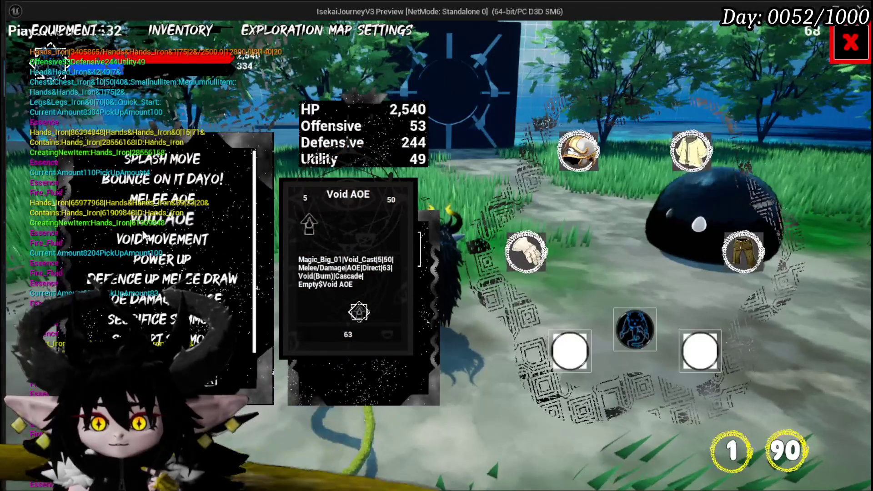
mouse_move(147, 282)
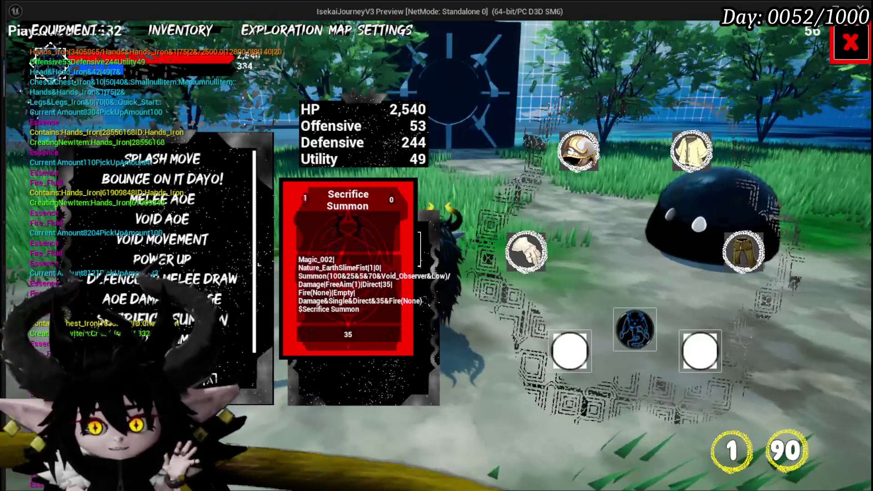
key("Escape")
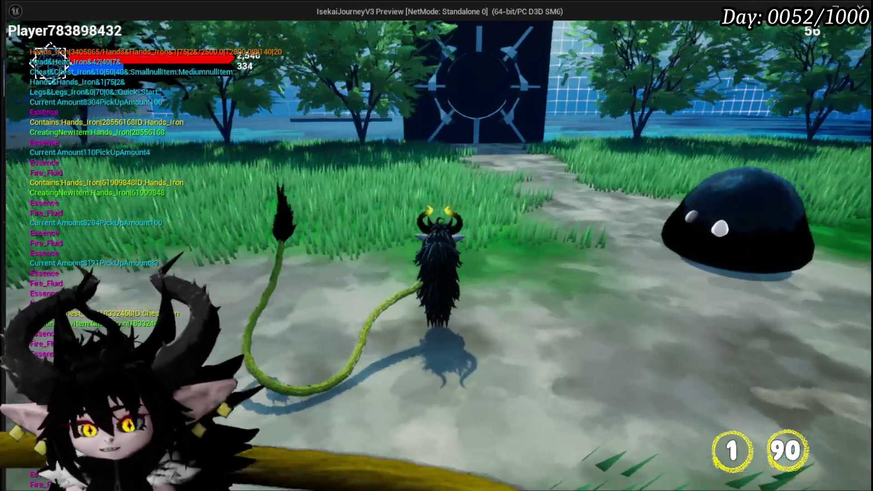
key("Escape")
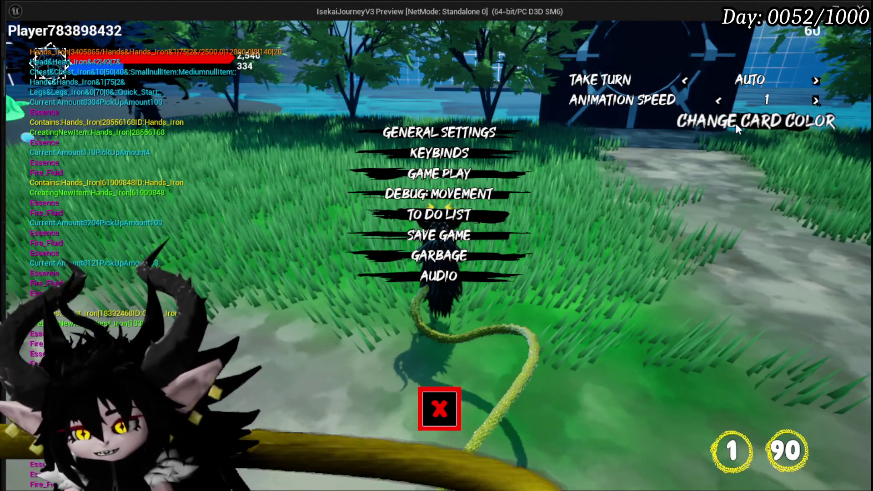
left_click(735, 124)
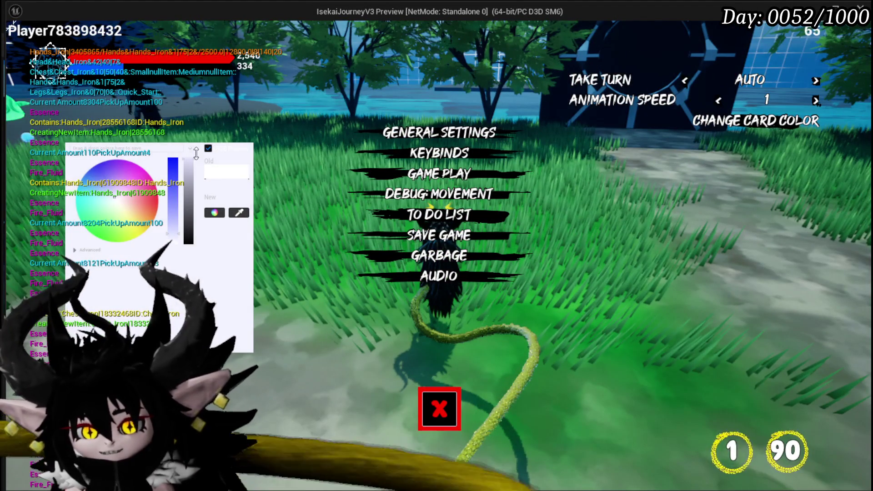
key("Escape")
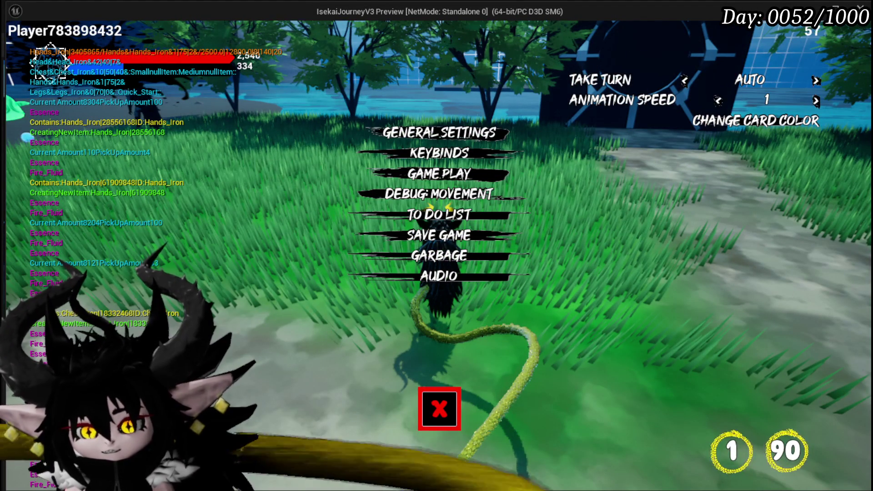
left_click(451, 420)
key("Tab")
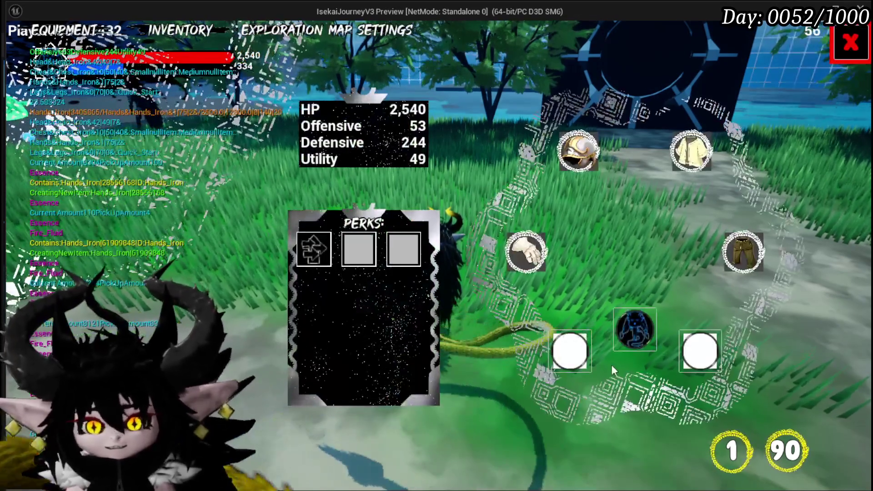
left_click(313, 249)
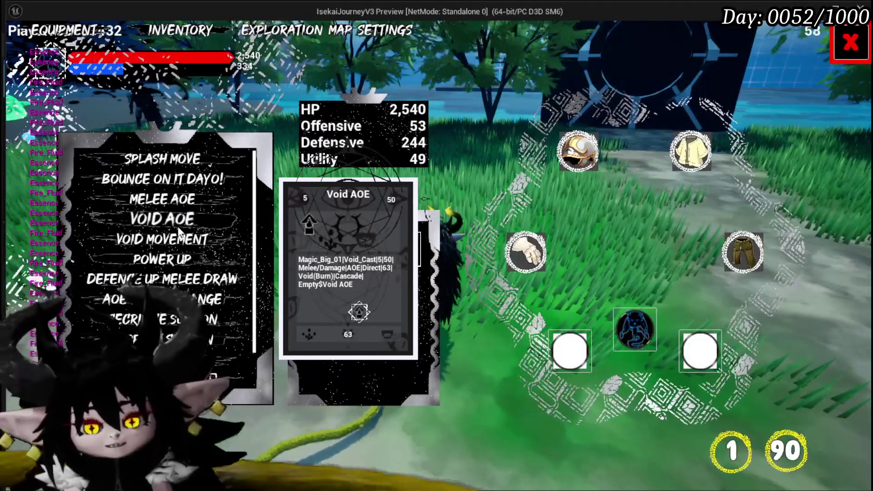
key("Escape")
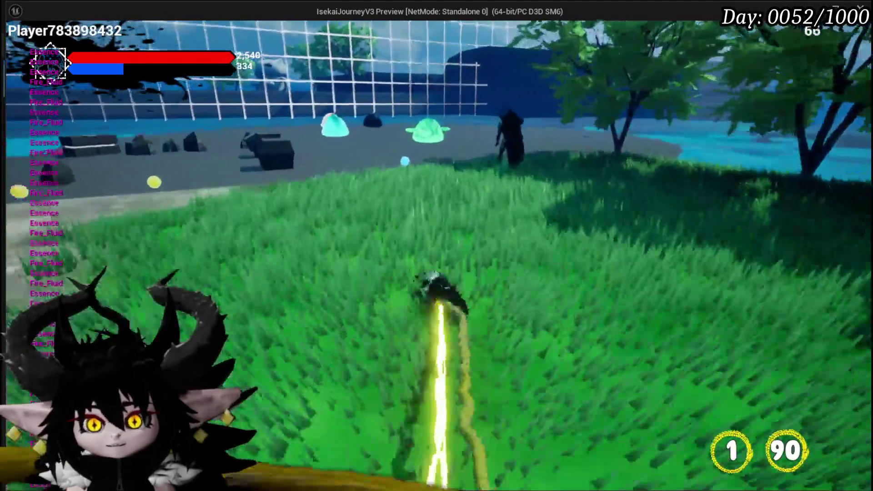
Attack the green wind slime to start combat and review the cards in hand.
key("w")
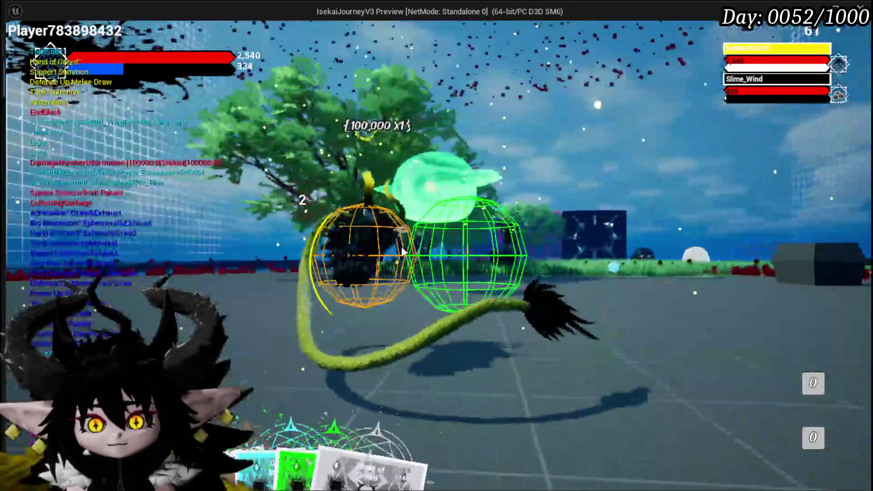
mouse_move(256, 440)
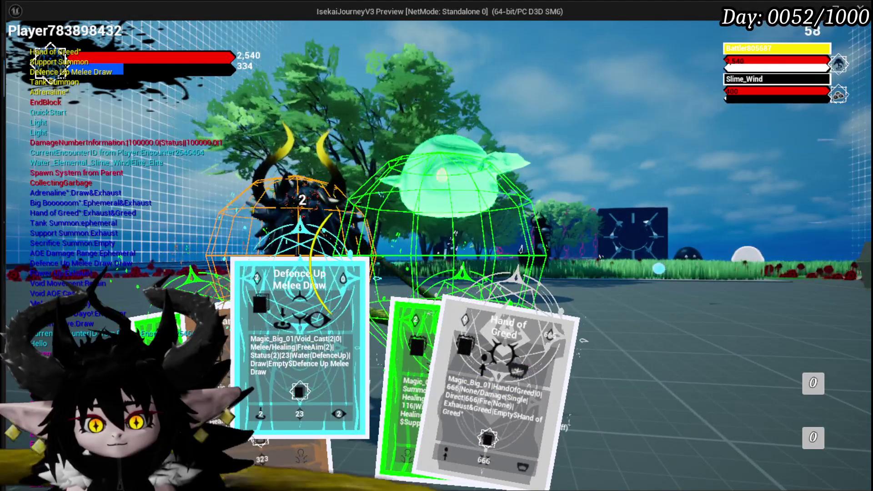
mouse_move(298, 401)
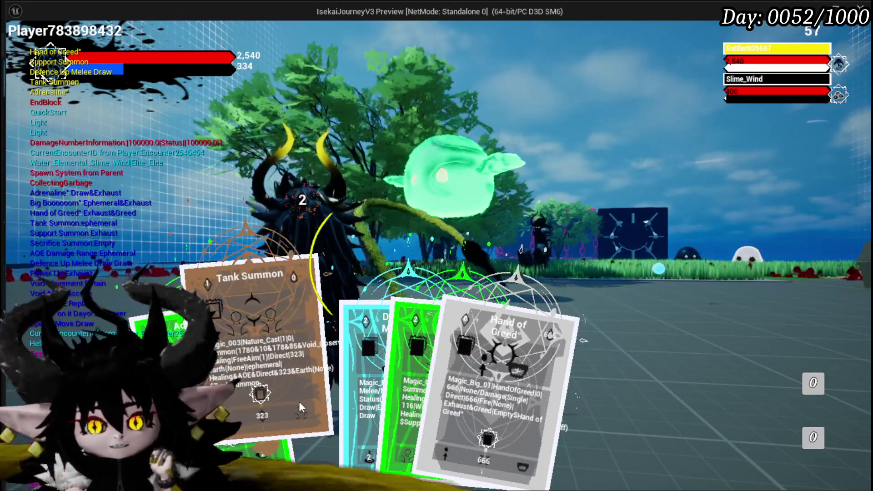
mouse_move(354, 390)
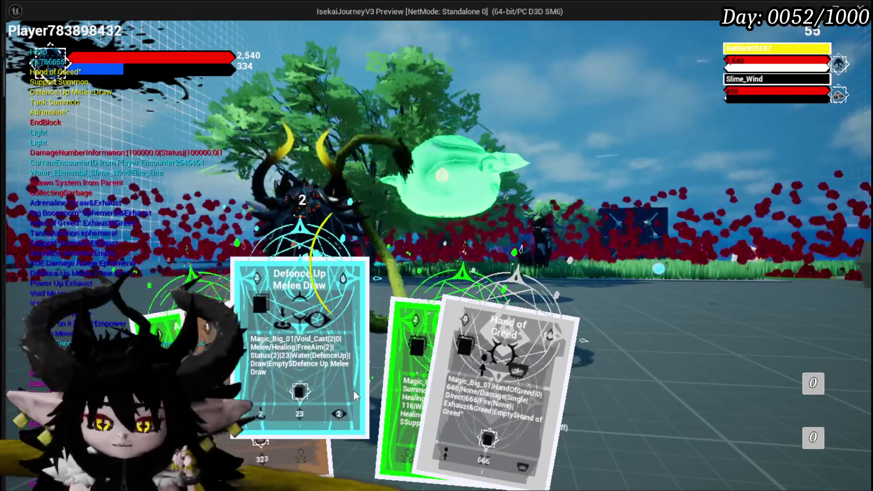
mouse_move(386, 379)
mouse_move(432, 379)
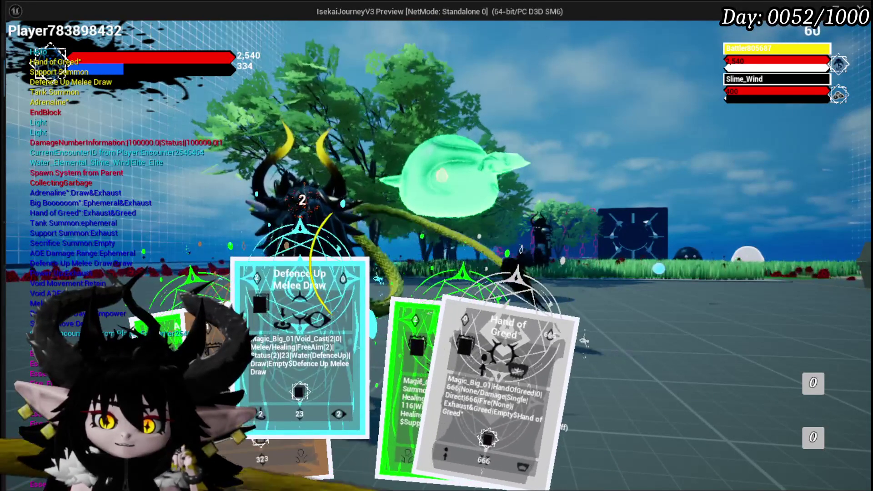
mouse_move(291, 350)
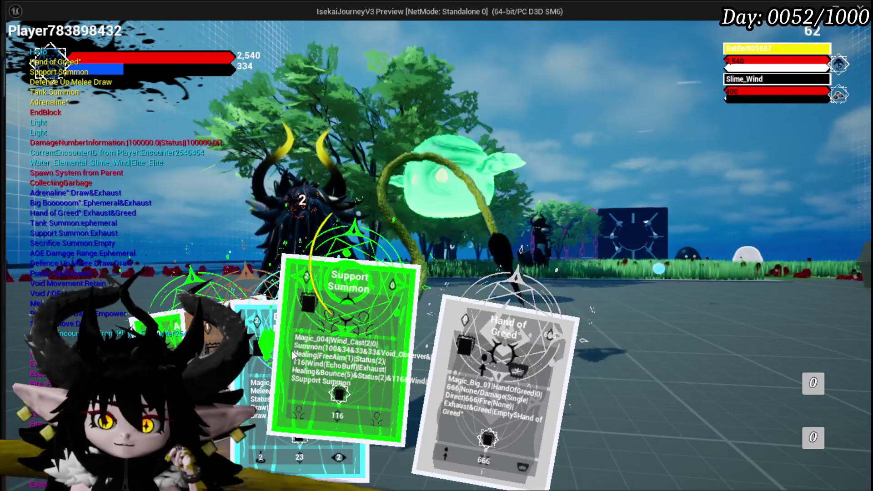
mouse_move(245, 354)
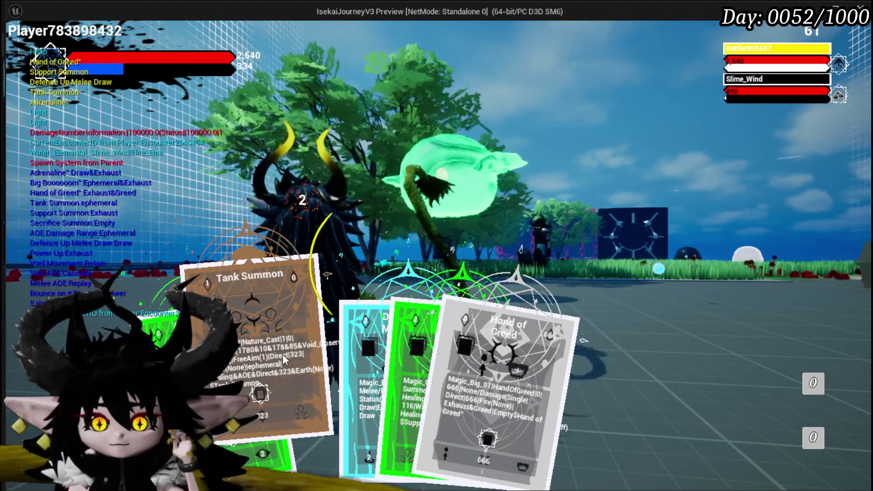
End the turn, play Big Booooom, then stop the game preview.
key("e")
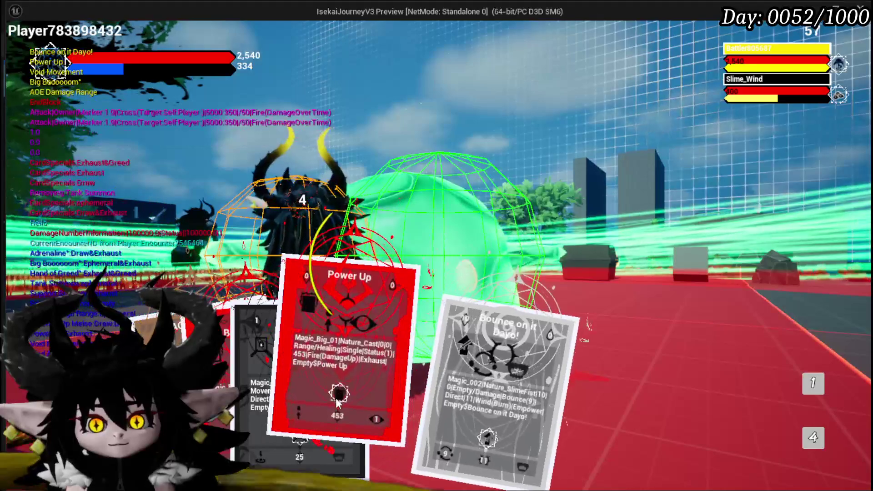
left_click(232, 382)
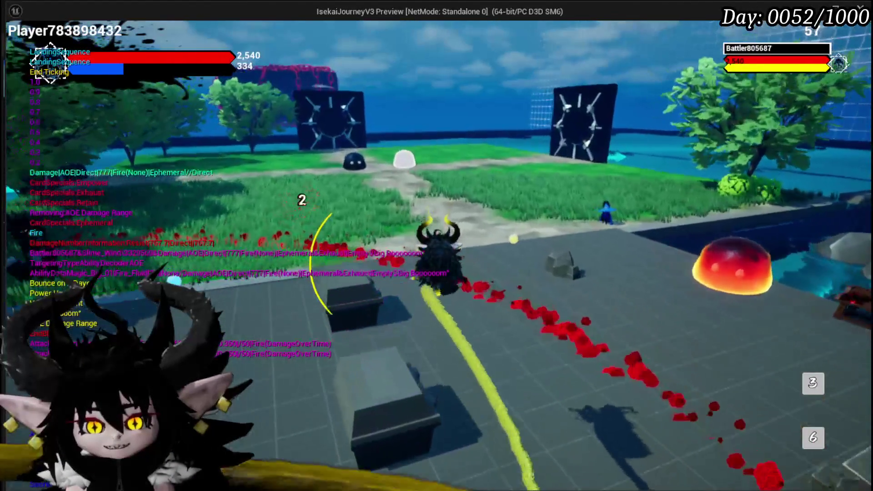
key("alt+Tab")
key("Escape")
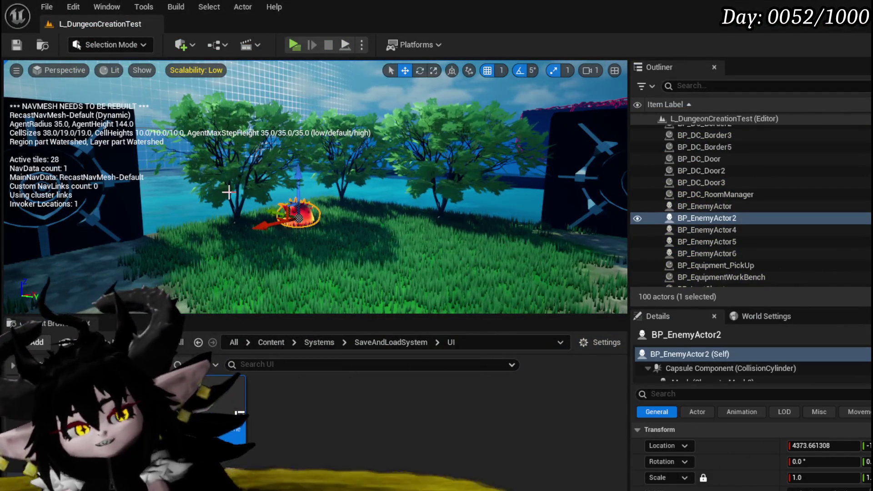
Save the L_DungeonCreationTest level with the toolbar button, then again with Ctrl+S.
left_click(12, 51)
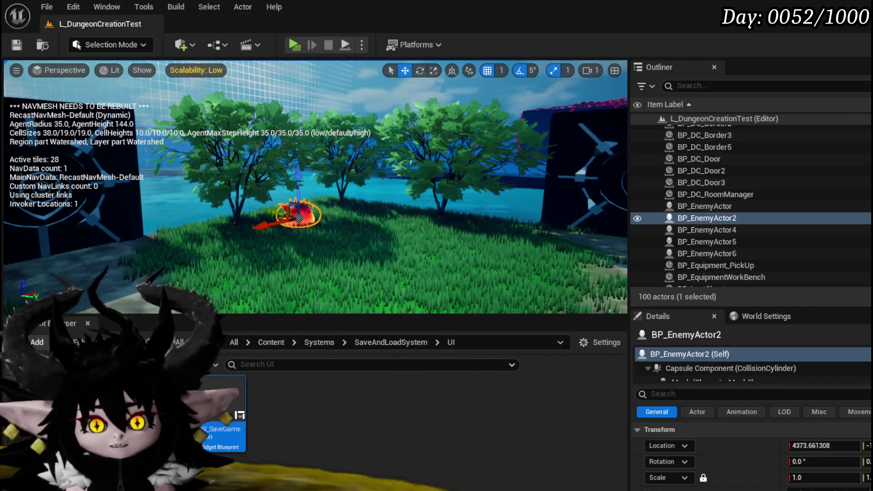
key("ctrl+s")
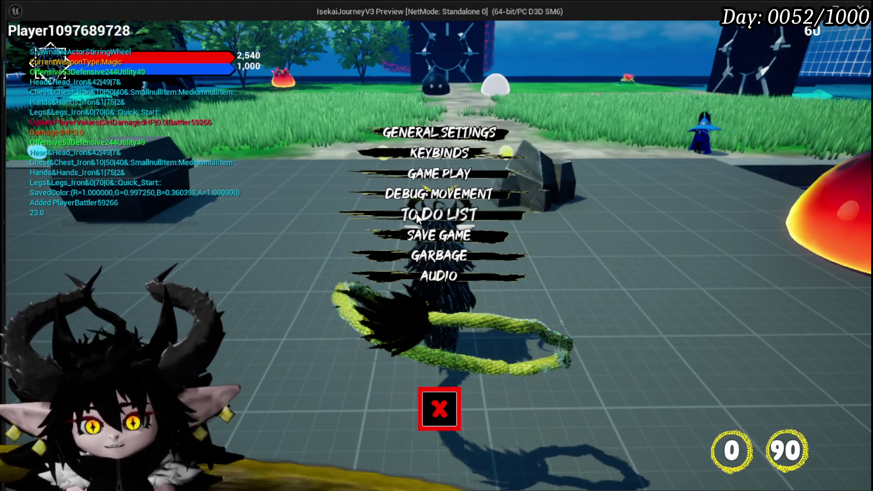
Open the in-game to-do list and begin editing the New to-do entry.
left_click(439, 214)
scroll(655, 104, "down", 10)
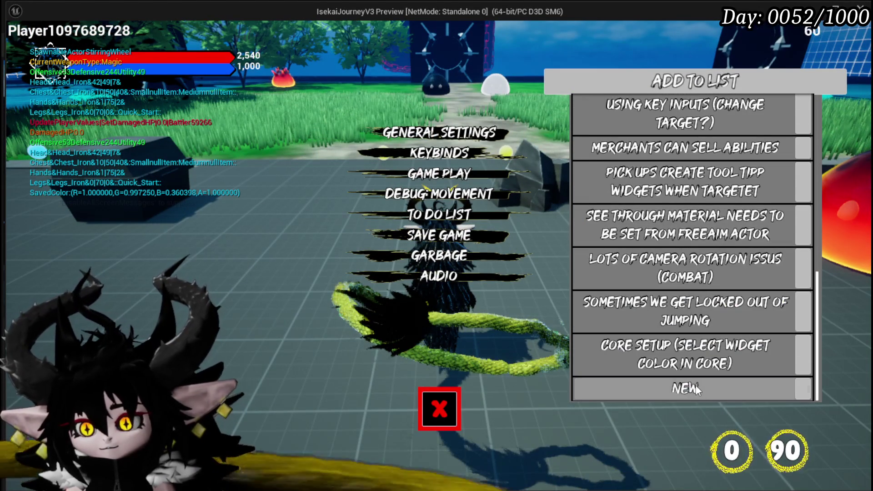
left_click(695, 388)
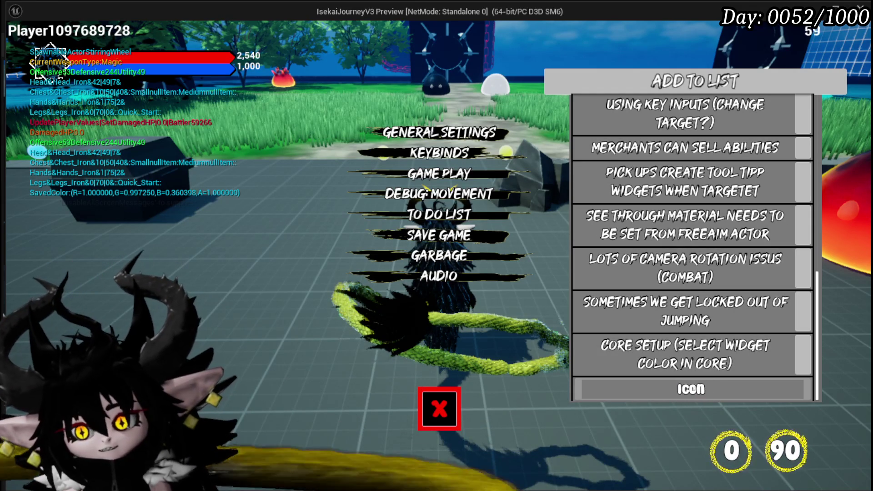
Enter 'Icon Legacy for Inspected (Hovered?) Cards' as the to-do entry, then close settings.
type(" Lega")
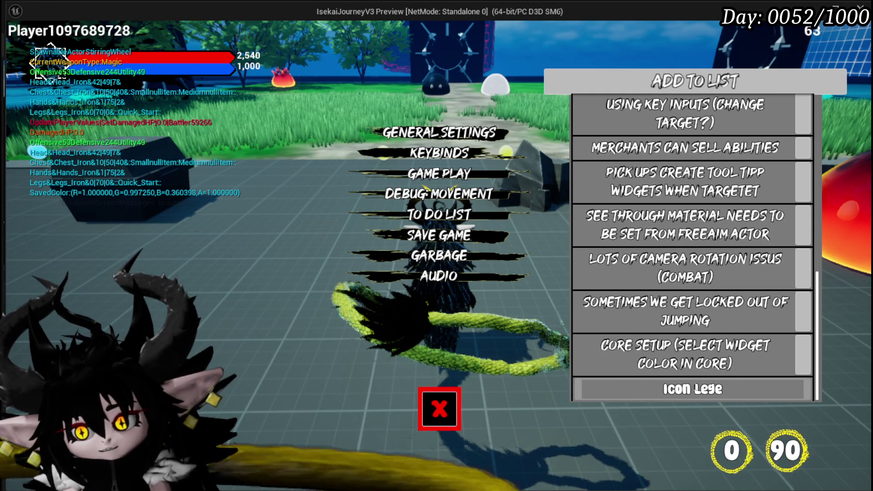
key("BackSpace")
type("acy")
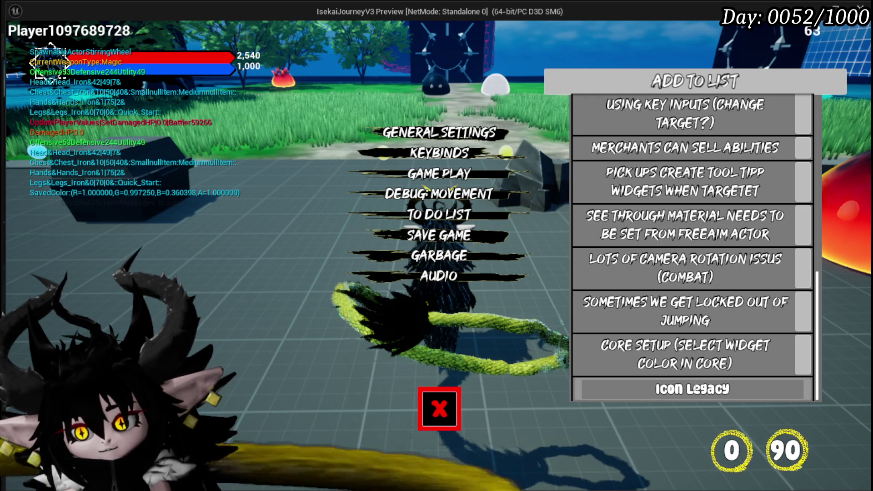
type(" For")
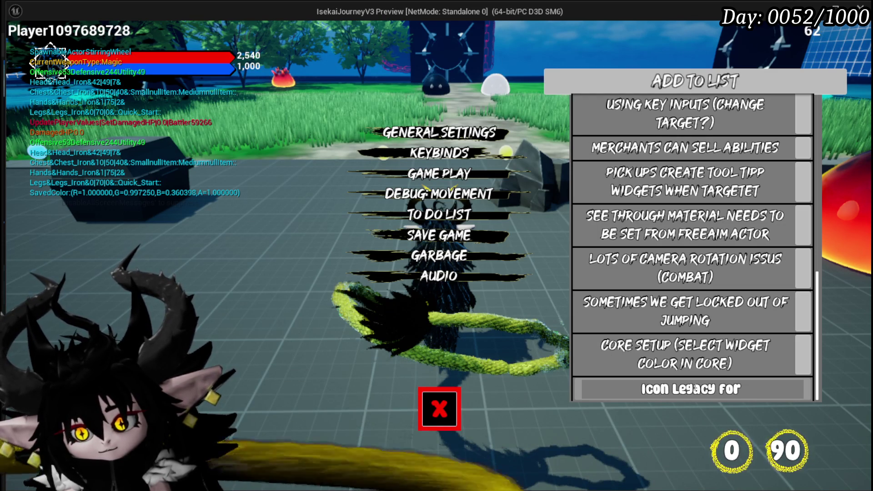
type(" Inspecte")
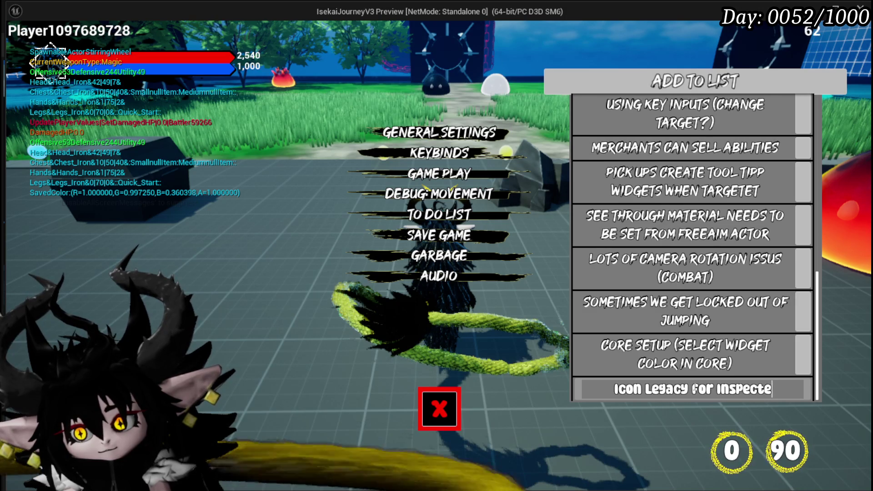
type("d (H")
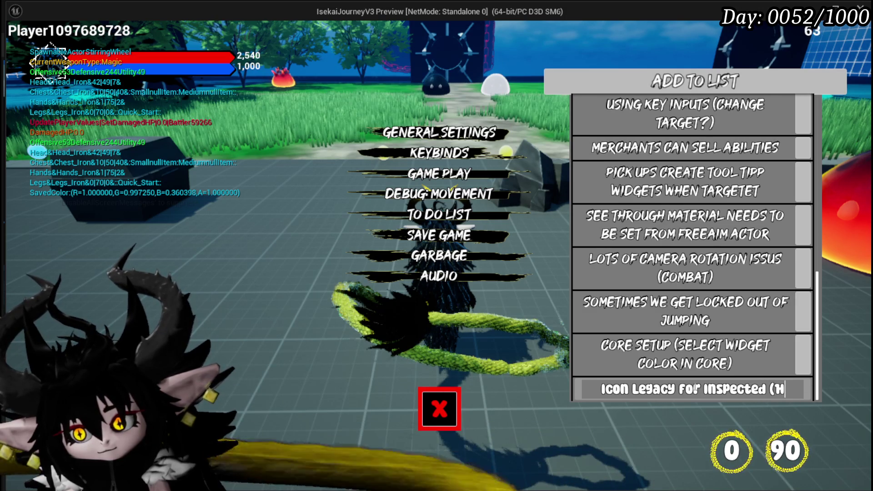
type("overed")
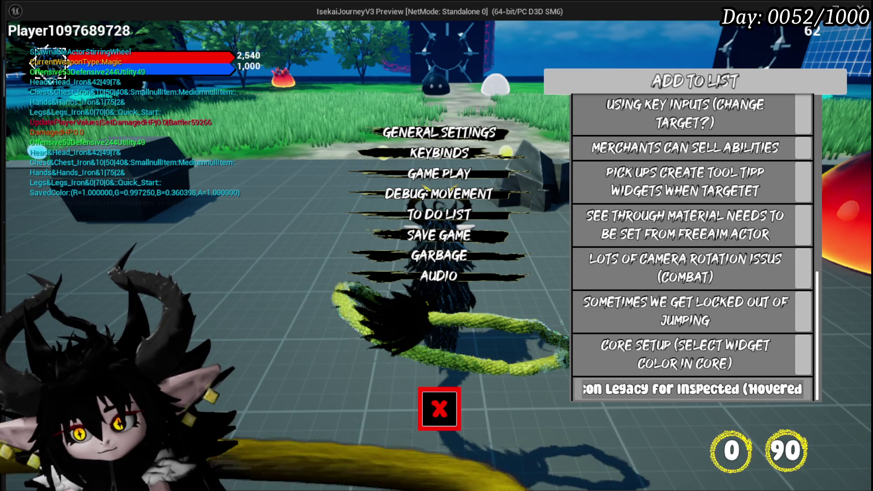
type(") Card")
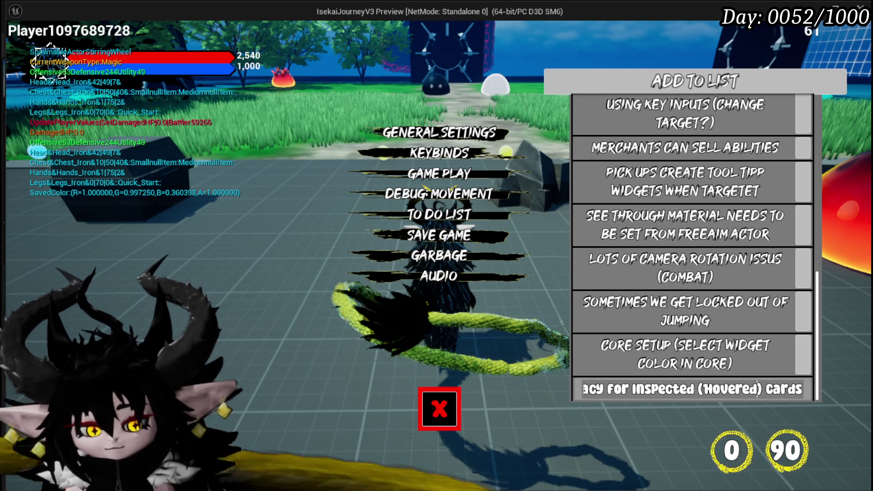
type("s")
key("Return")
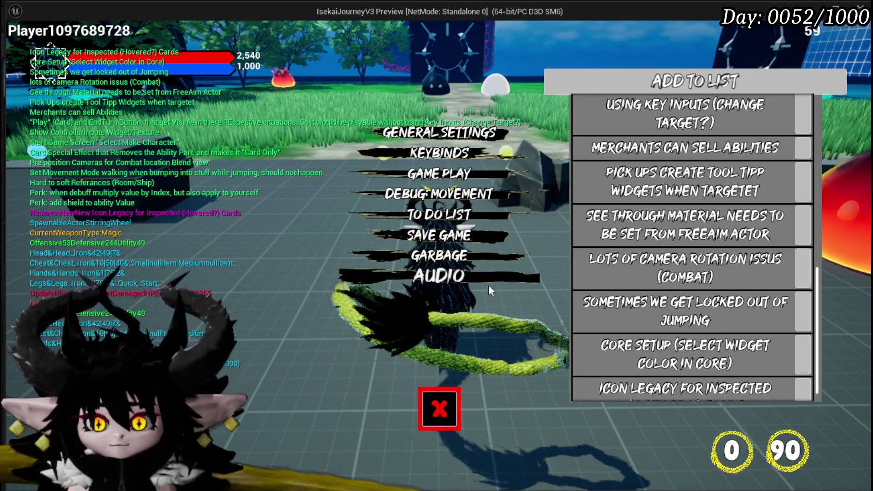
left_click(435, 411)
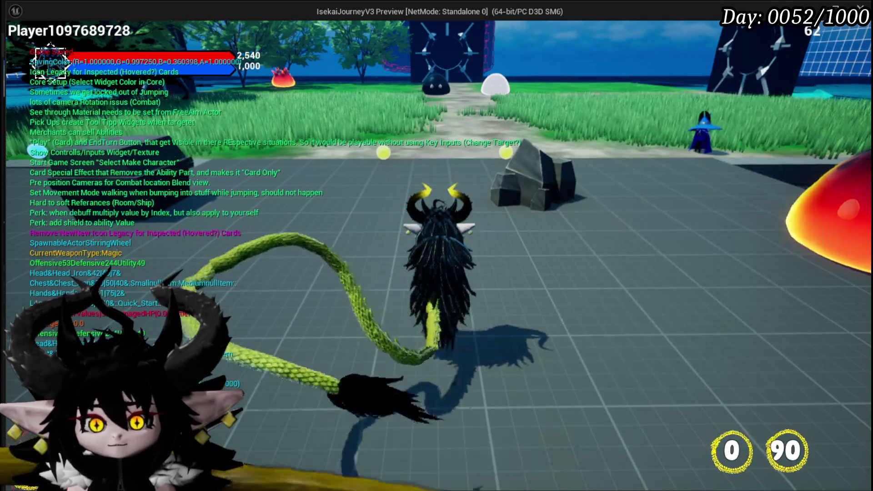
Run the character across the grass toward the portal, toggling the Equipment menu briefly.
key("space")
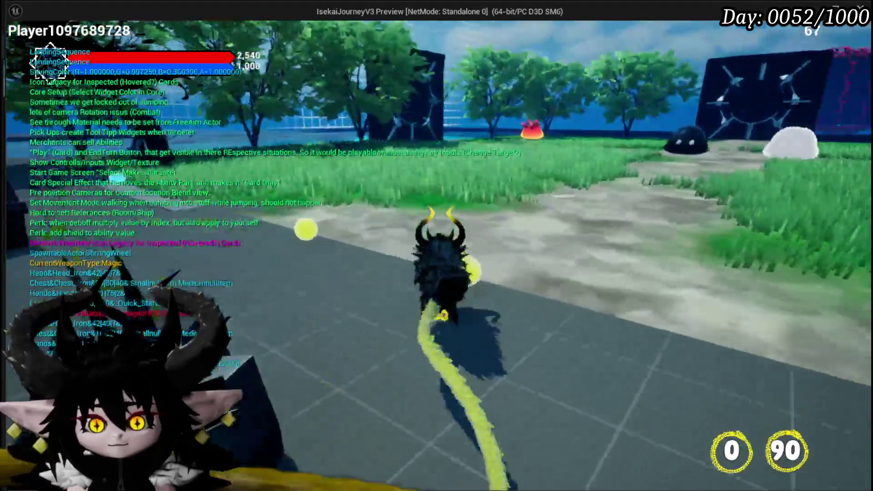
key("space")
key("w")
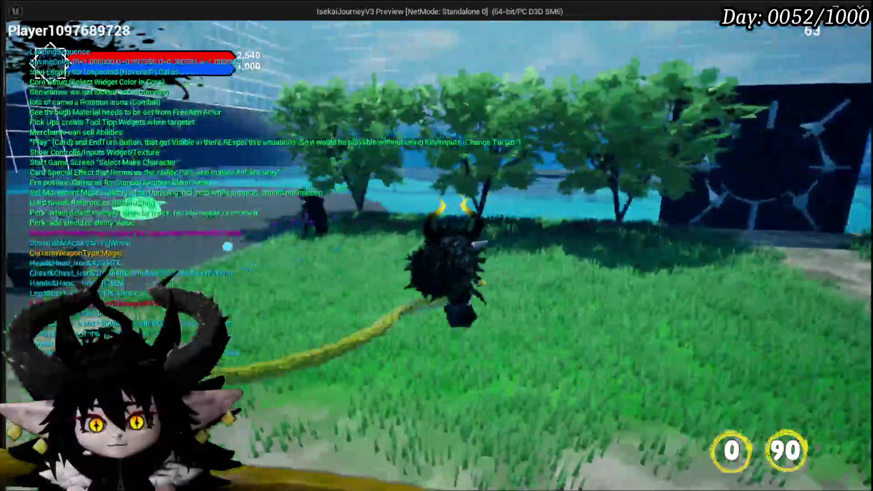
key("Tab")
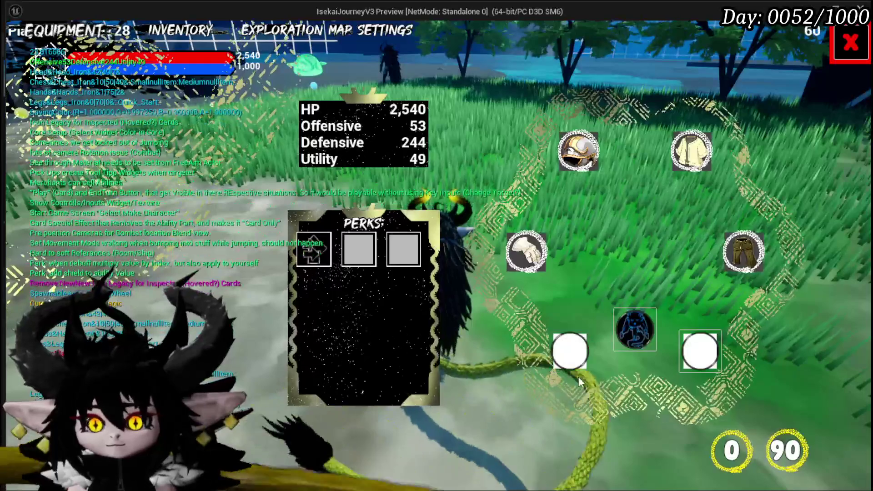
key("Tab")
Run the character along the path, past the crates and off the platform edge.
key("w")
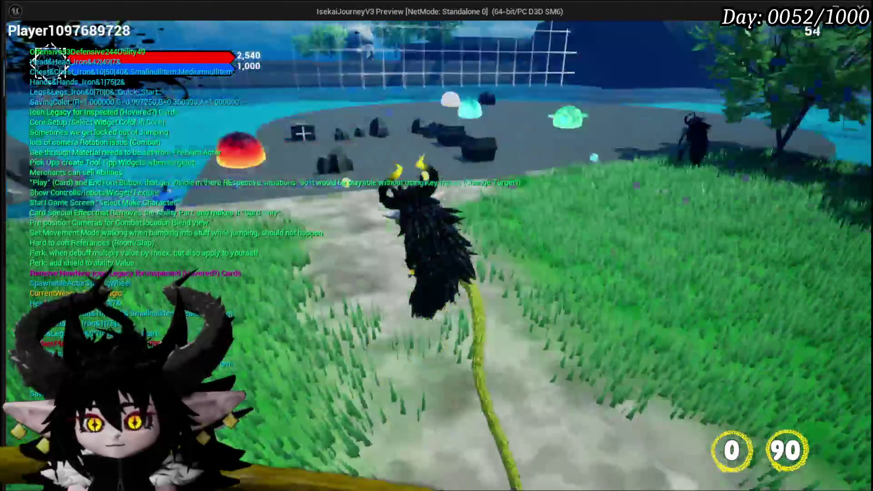
key("w")
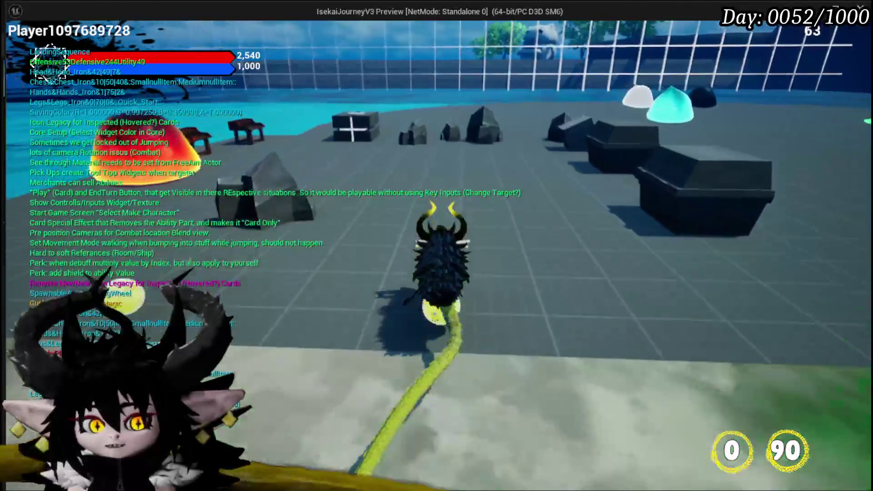
key("w")
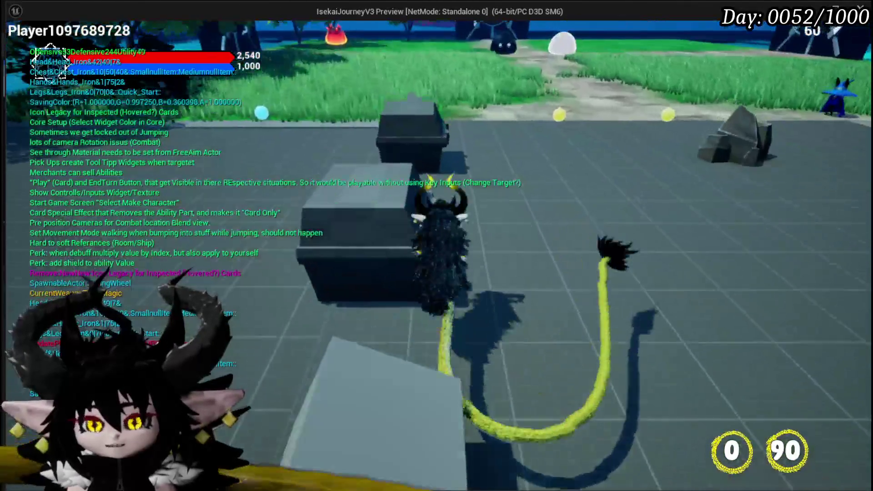
key("w")
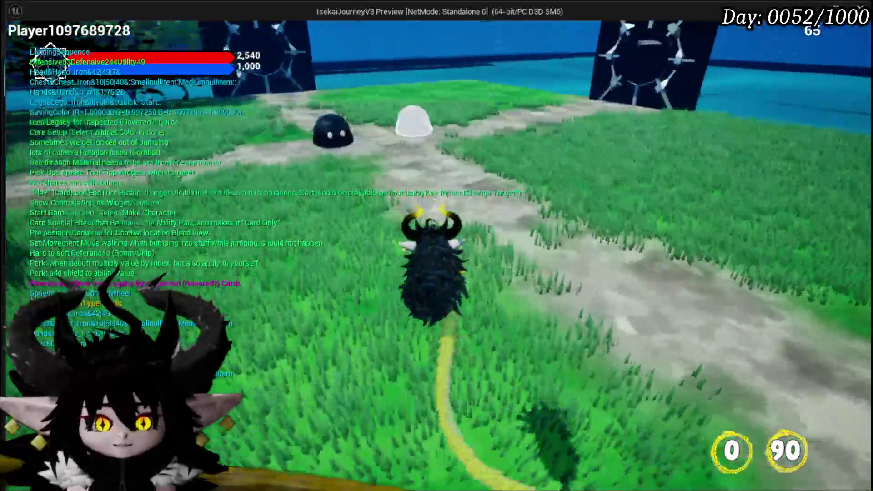
Reopen and close the Equipment menu, then end the Play In Editor session.
key("w")
key("Tab")
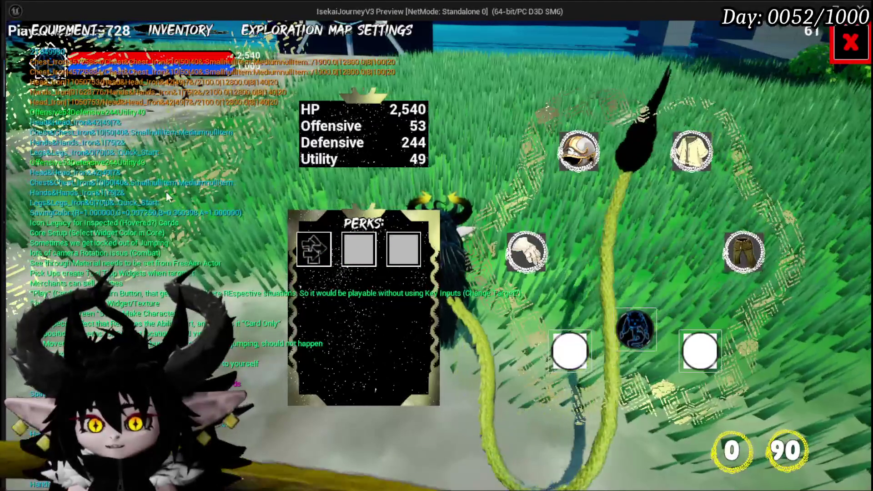
key("Escape")
key("w")
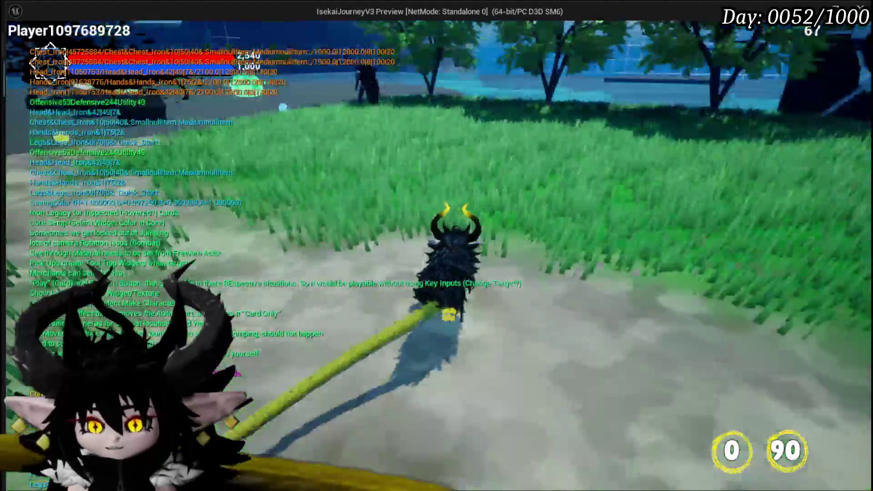
key("Escape")
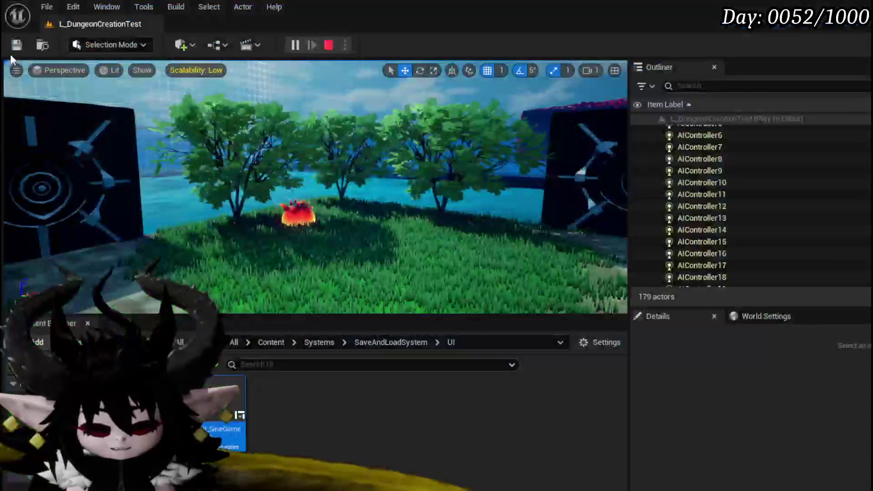
Save all assets, turn the viewport toward the door, and go back to UniversalWidgets > Materials.
key("ctrl+s")
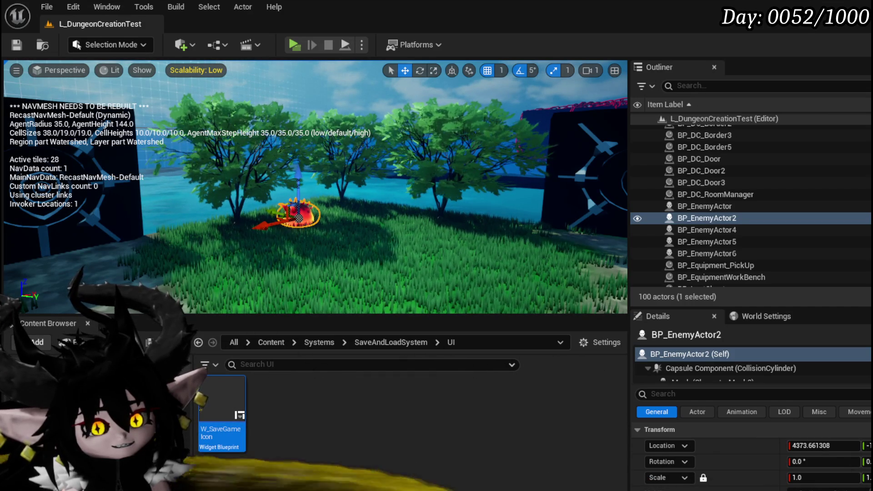
mouse_move(222, 400)
left_mouse_down()
mouse_move(595, 473)
mouse_move(546, 471)
left_mouse_up()
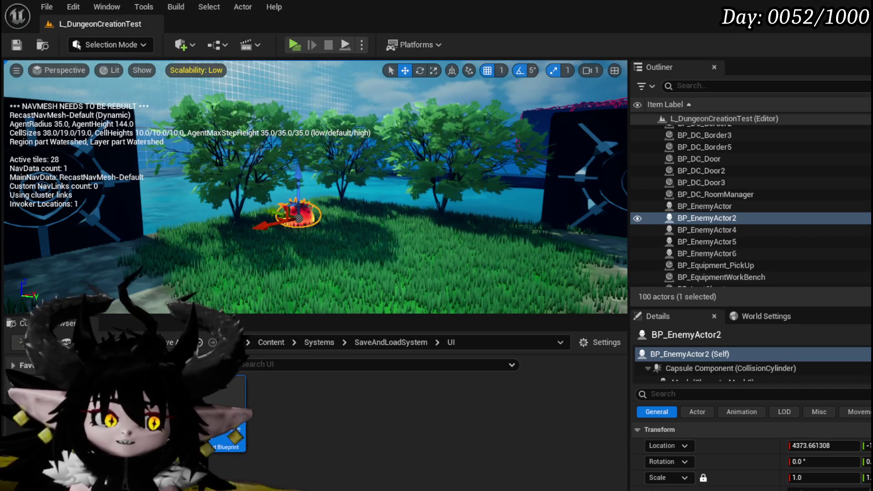
left_click_drag(400, 121, 561, 137)
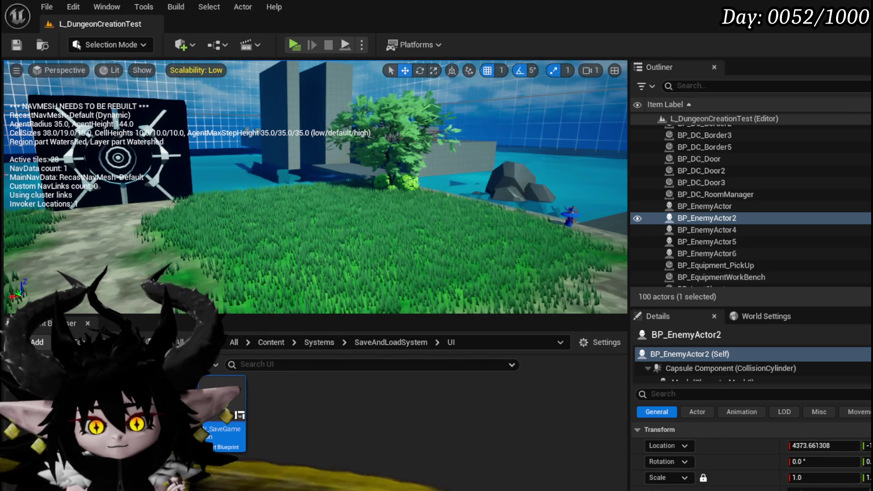
key("alt+Left")
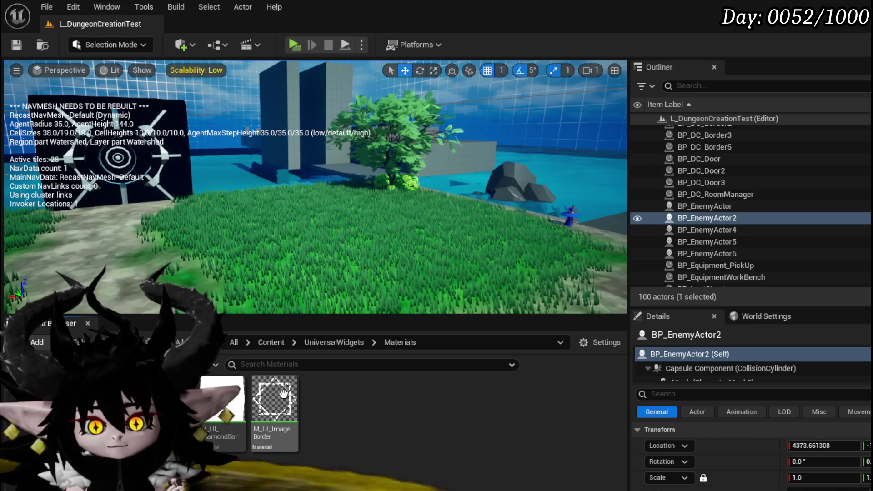
Open M_UI_ImageBorder and add a FlipBook node to its material graph.
double_click(283, 393)
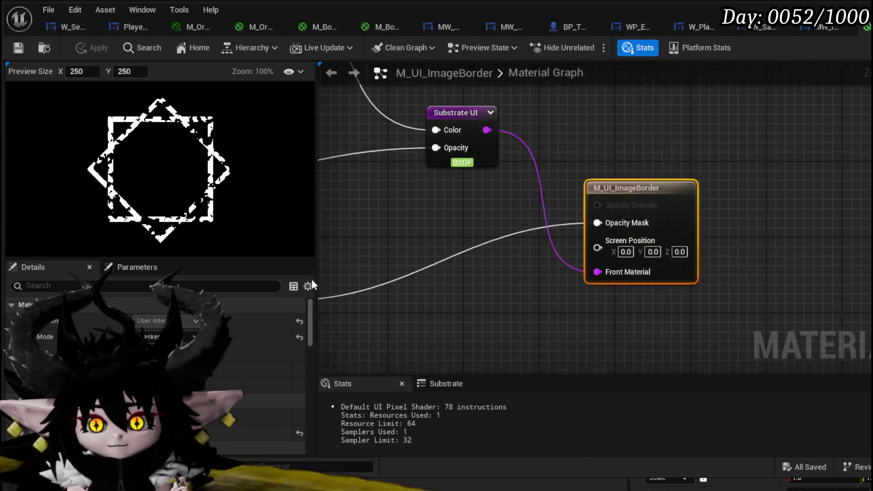
right_click(526, 287)
type("fli")
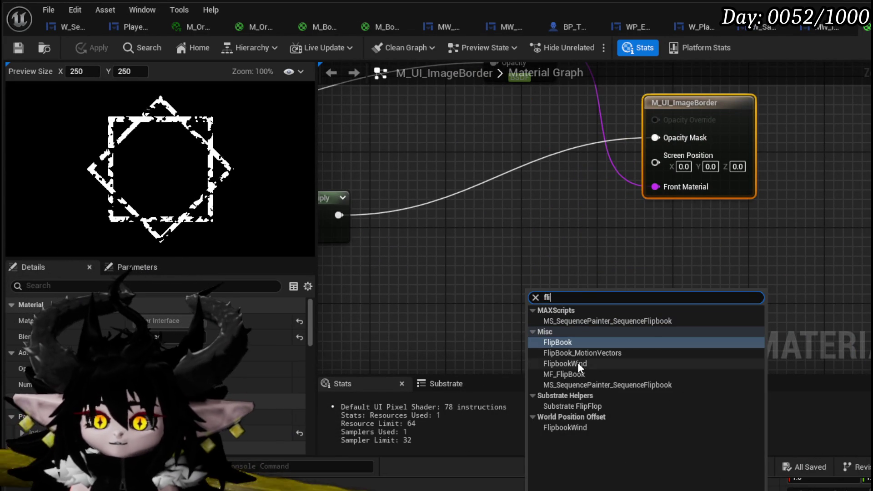
left_click(571, 342)
left_click_drag(516, 312, 426, 177)
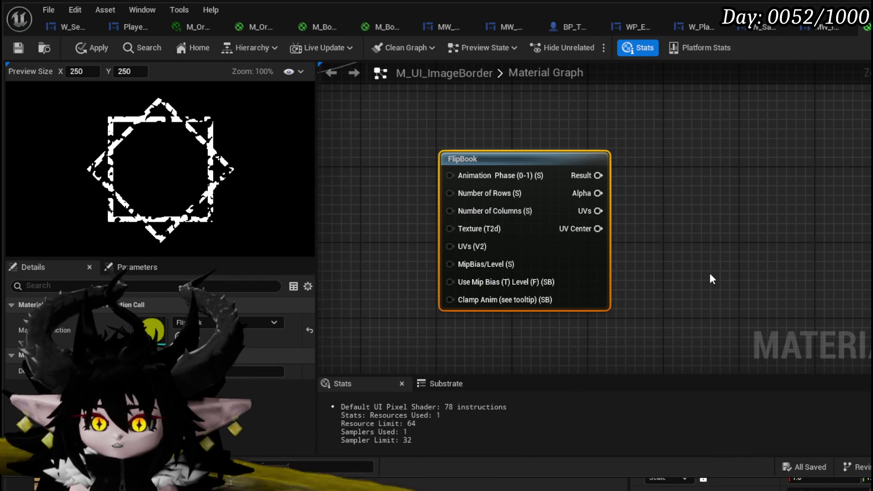
mouse_move(712, 279)
left_mouse_down()
mouse_move(723, 253)
mouse_move(731, 255)
left_mouse_up()
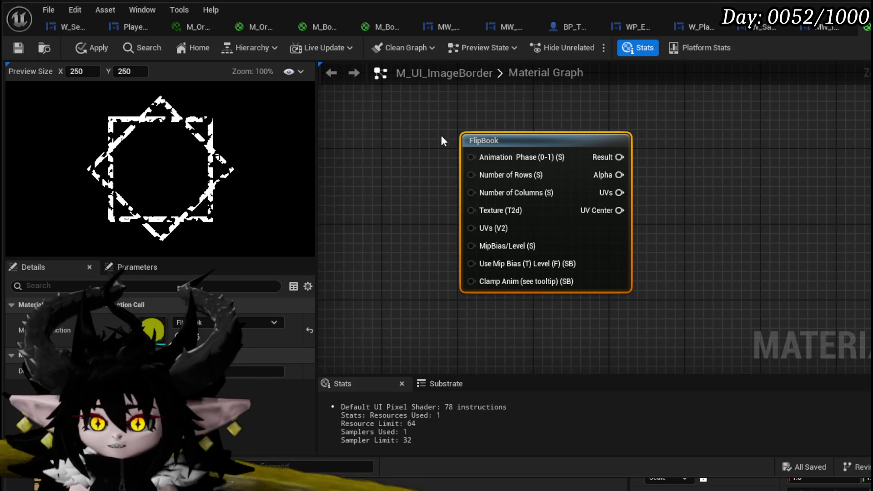
left_click_drag(505, 142, 476, 156)
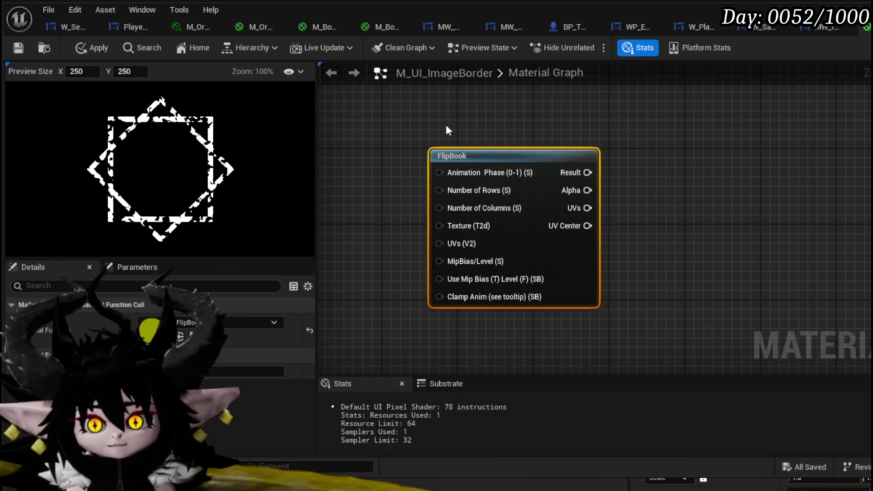
Try wiring the FlipBook's Animation Phase input, delete the node, then apply and save the material.
mouse_move(439, 173)
left_mouse_down()
mouse_move(630, 161)
mouse_move(585, 160)
left_mouse_up()
left_click_drag(697, 342, 697, 342)
key("Delete")
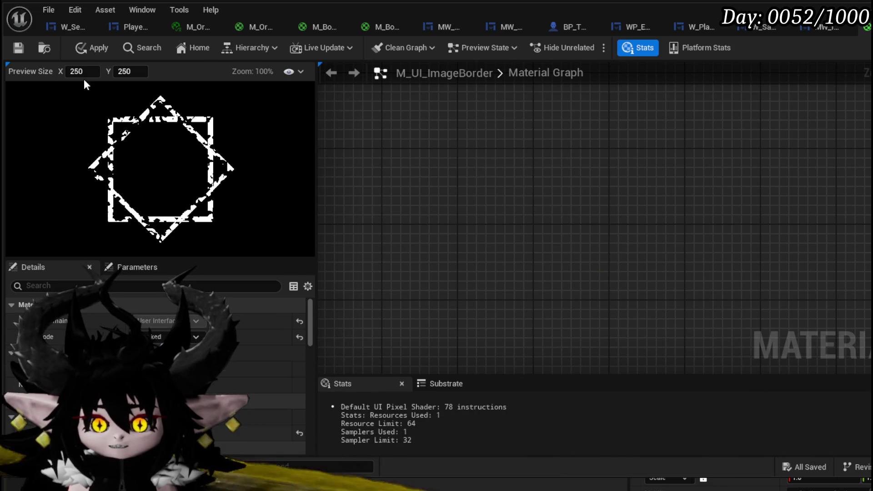
left_click(86, 48)
left_click(17, 48)
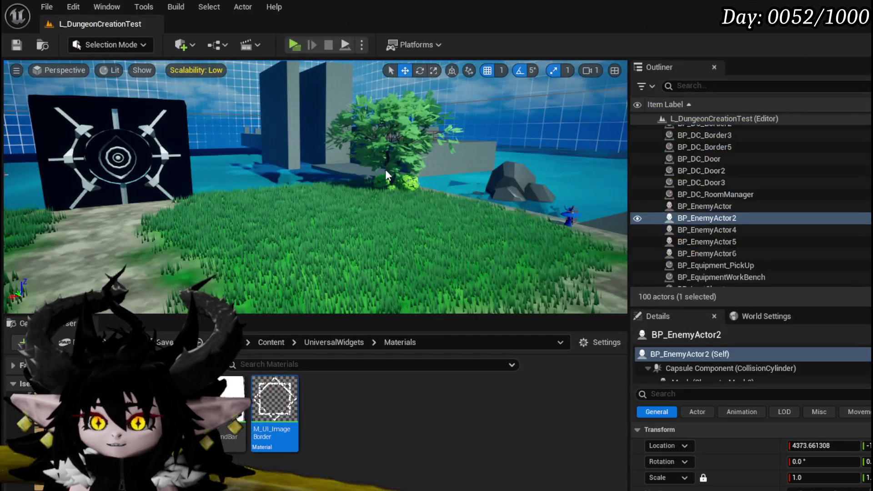
Save L_DungeonCreationTest using the toolbar's Save Current Level button.
left_click(22, 46)
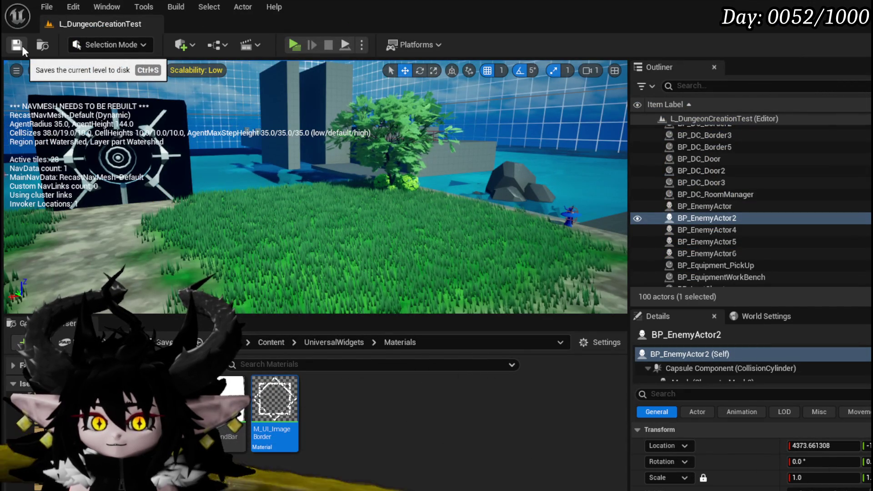